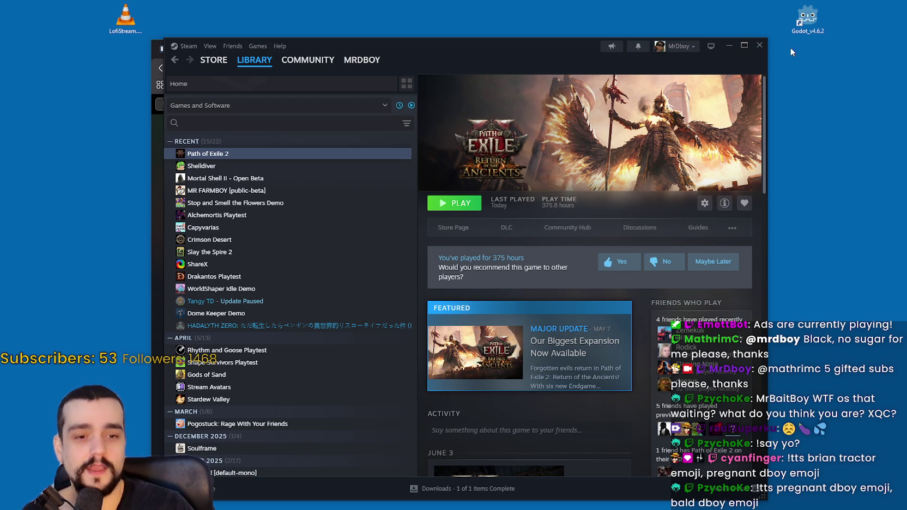
Launch the Godot v4.6.2 editor from its desktop shortcut
double_click(806, 24)
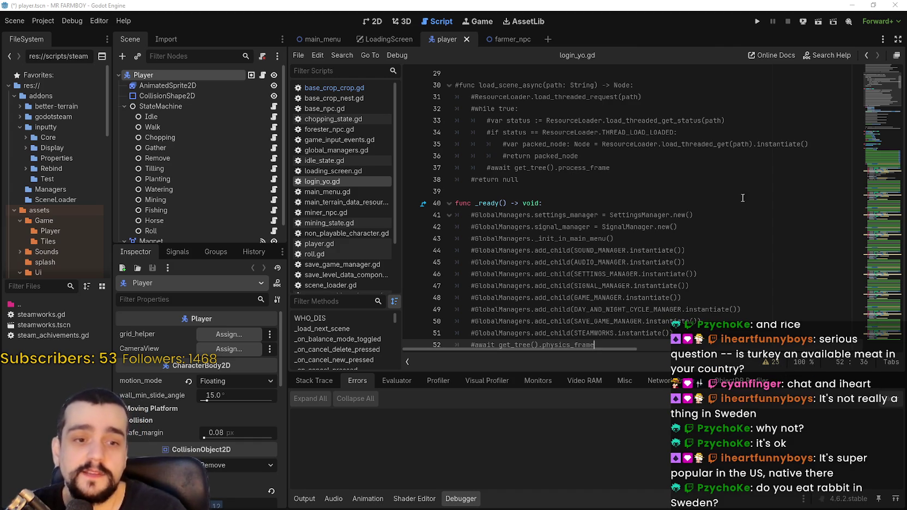
scroll(881, 100, "down", 10)
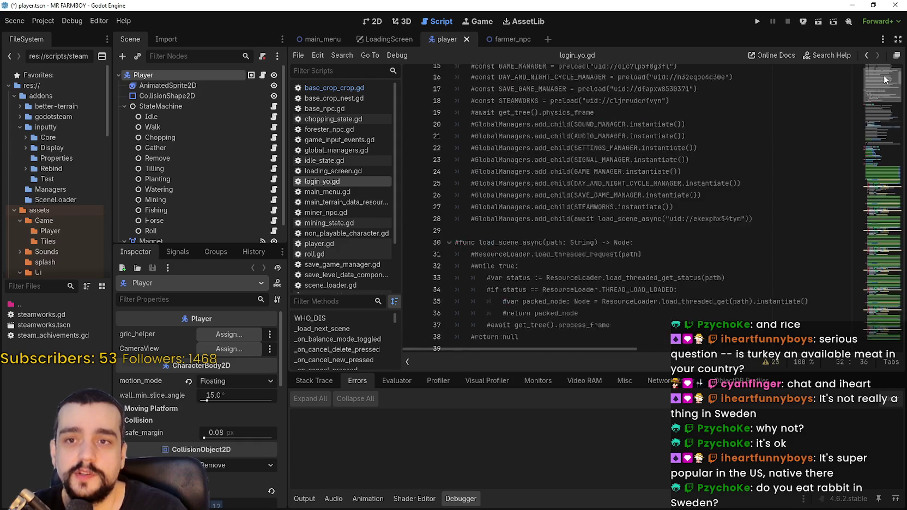
scroll(882, 100, "up", 8)
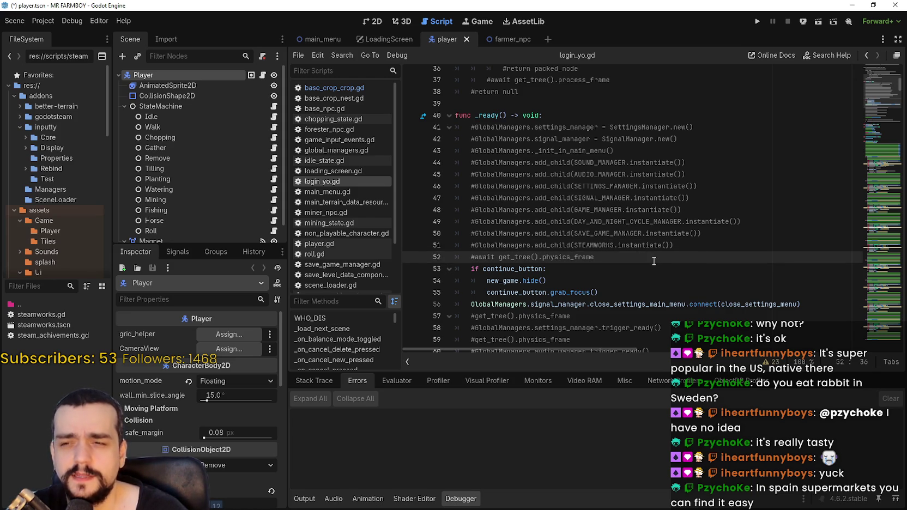
Review the commented GlobalManagers lines 41–52 in _ready, then run the MR FARMBOY project
mouse_move(649, 262)
left_mouse_down()
mouse_move(461, 209)
mouse_move(455, 125)
left_mouse_up()
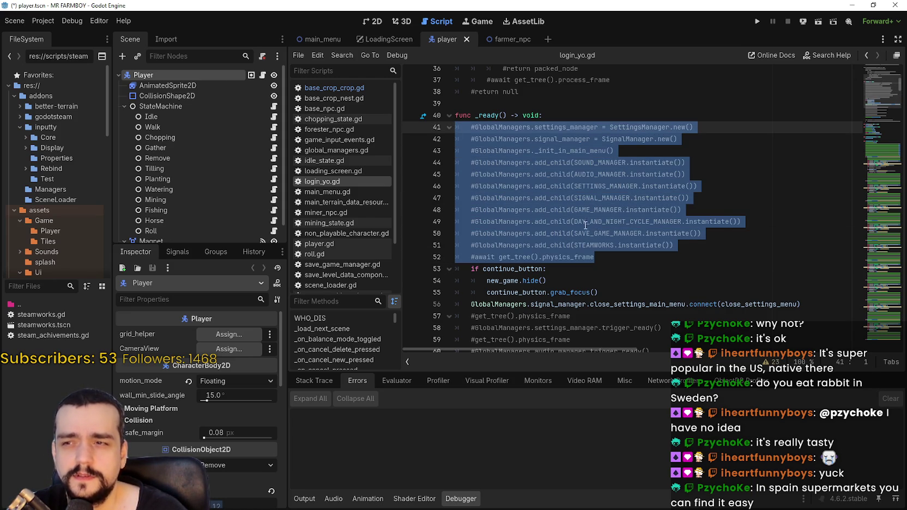
left_click(577, 210)
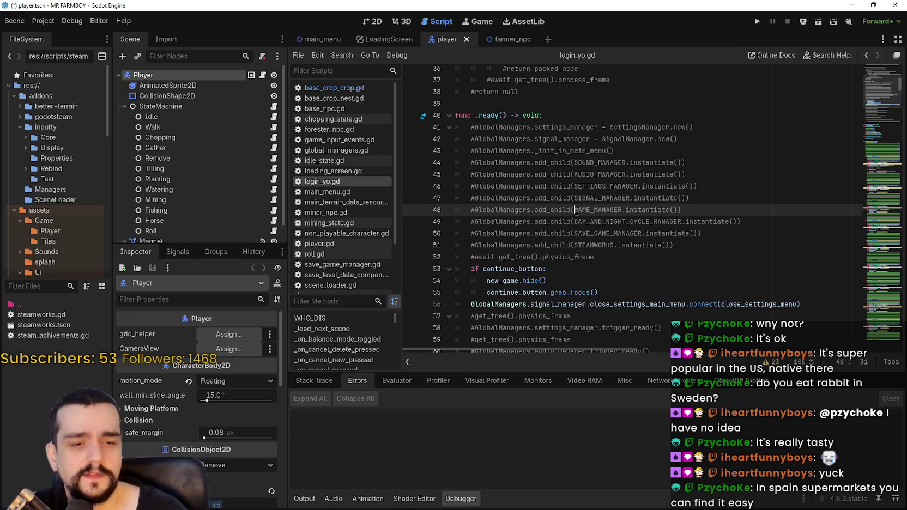
left_click(600, 262)
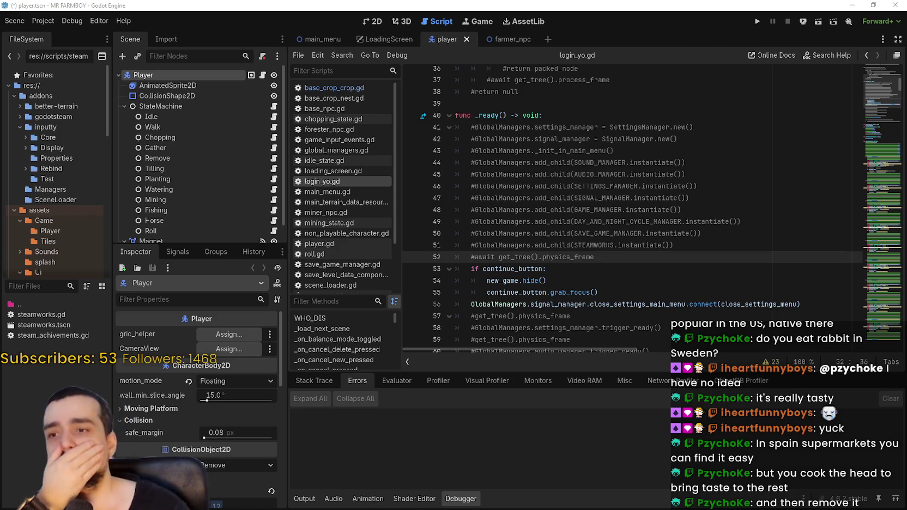
left_click(702, 265)
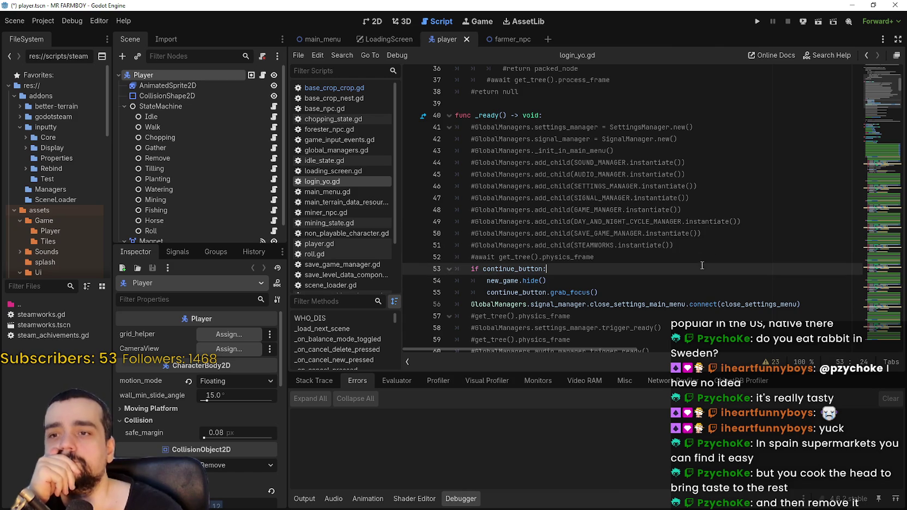
left_click(619, 259)
scroll(620, 256, "up", 3)
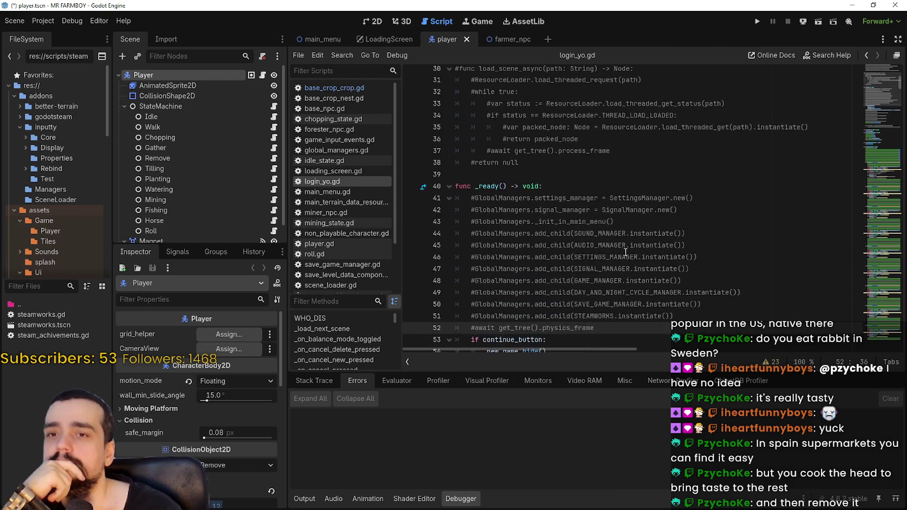
scroll(652, 223, "down", 7)
left_click(757, 21)
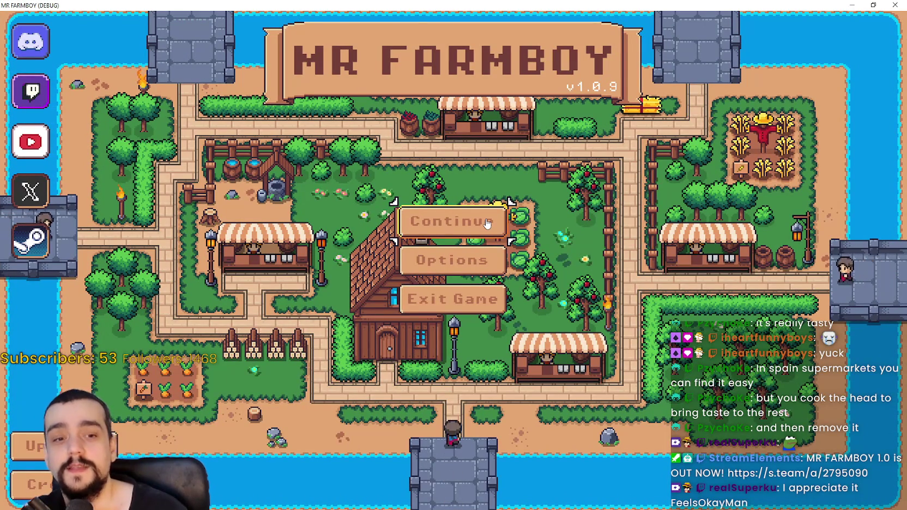
Choose Continue, select Save 1 in the Select Save Game list and load it
left_click(485, 220)
scroll(494, 271, "down", 6)
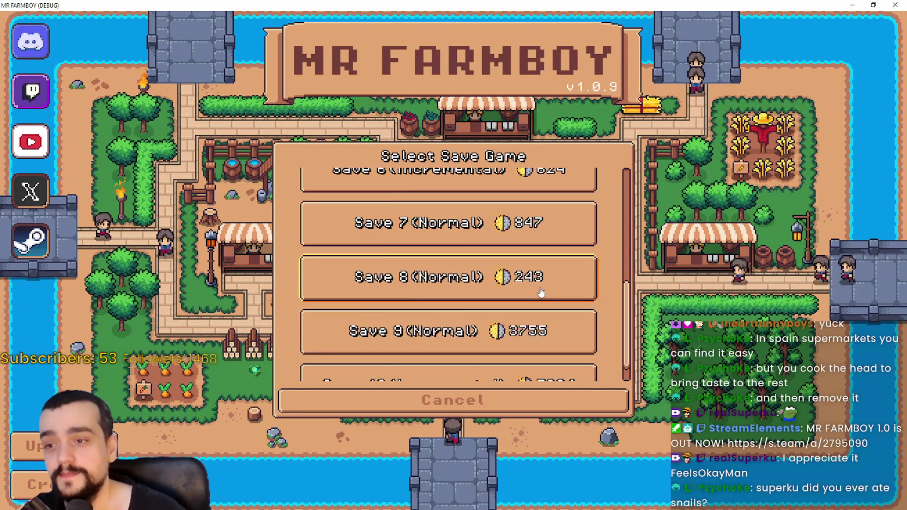
scroll(533, 284, "up", 2)
scroll(532, 278, "up", 4)
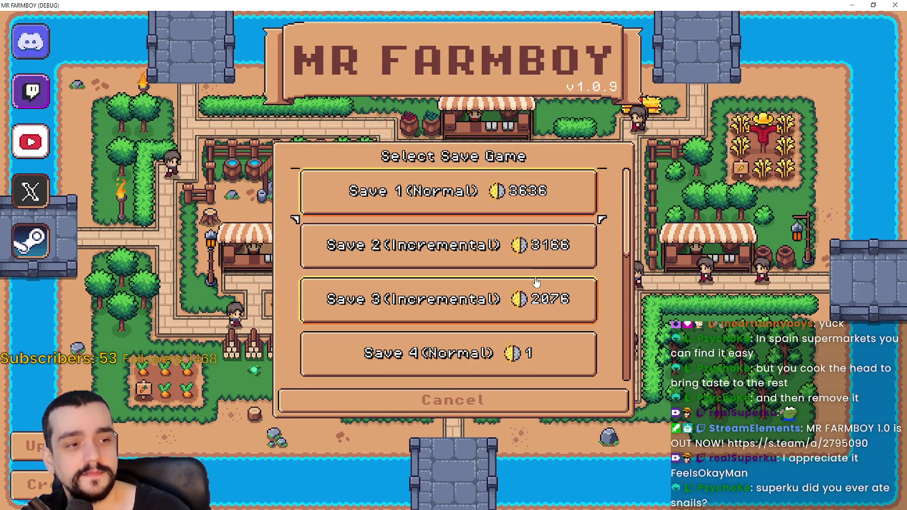
left_click(522, 193)
left_click(425, 200)
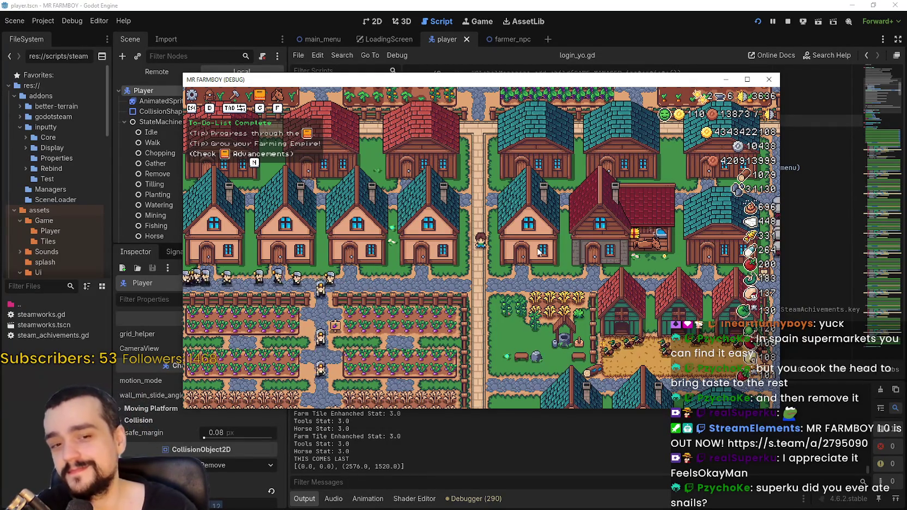
Maximize the MR FARMBOY (DEBUG) window with Super+Up so the map fills the screen
key("super+Up")
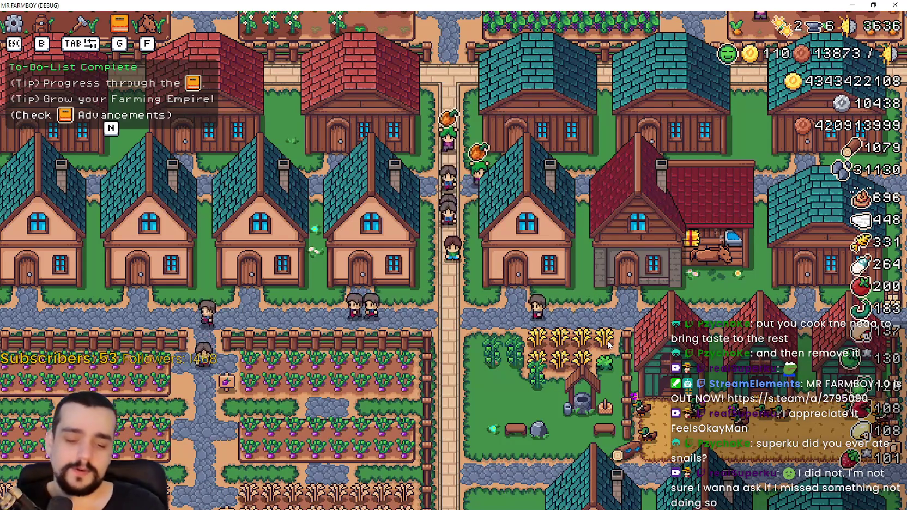
key("b")
key("b")
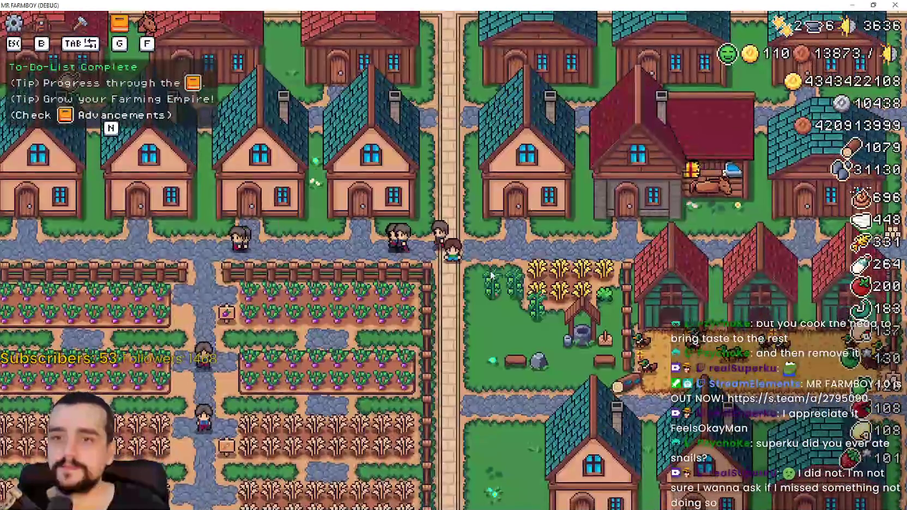
key("w")
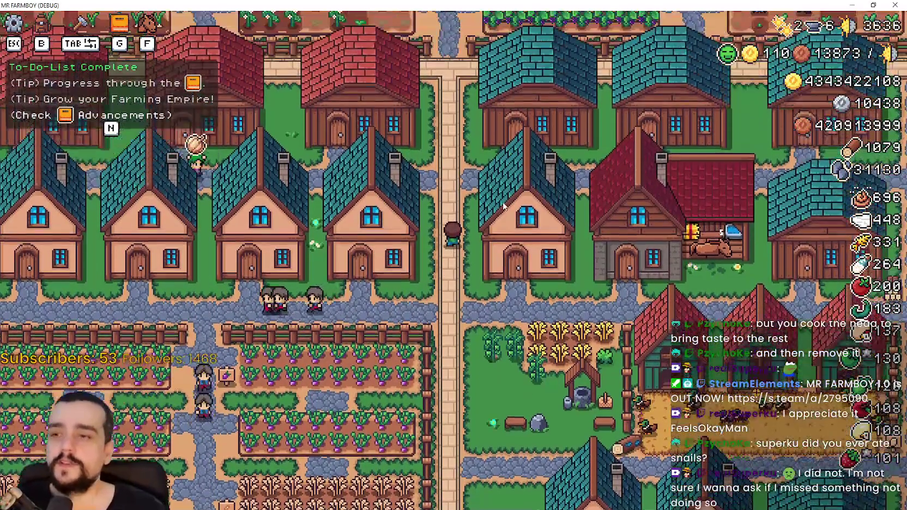
key("n")
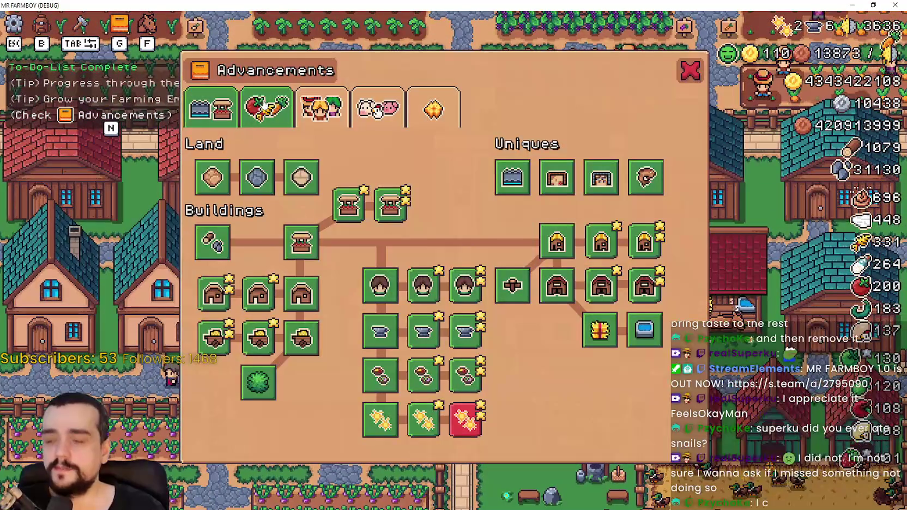
left_click(264, 104)
left_click(325, 111)
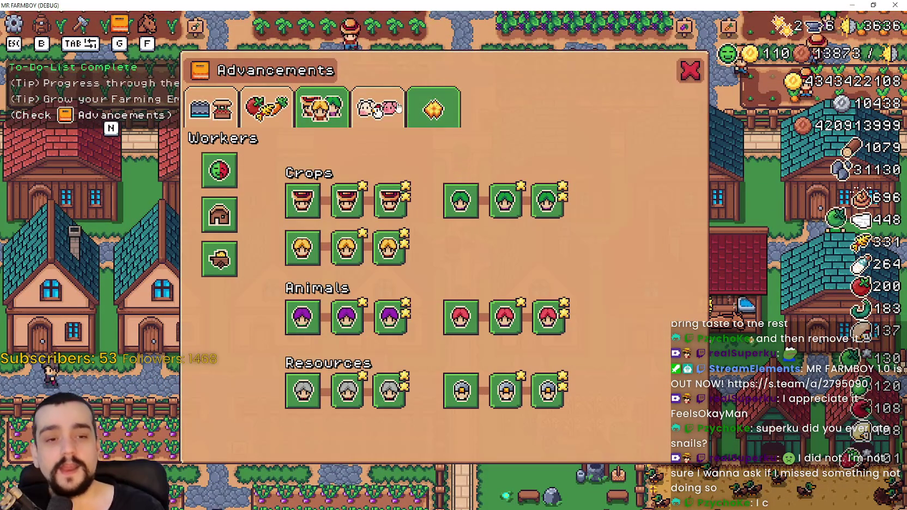
left_click(434, 109)
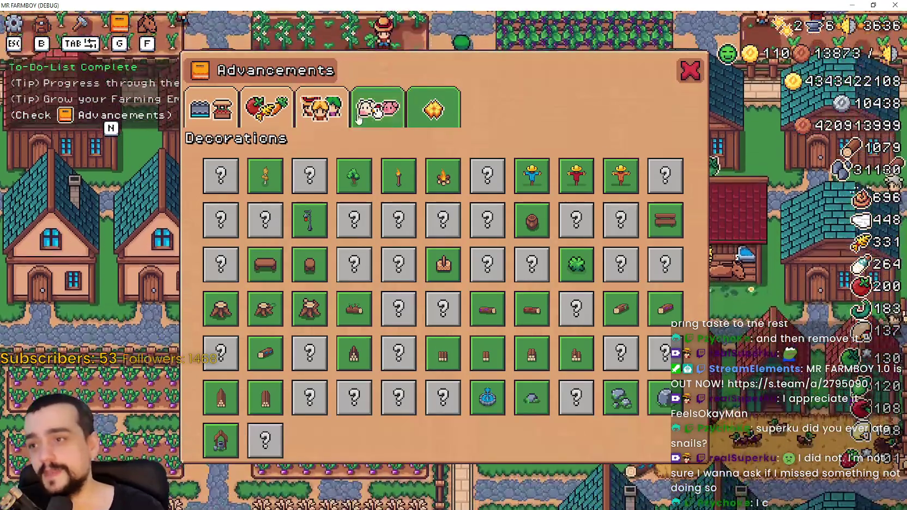
left_click(246, 113)
left_click(210, 112)
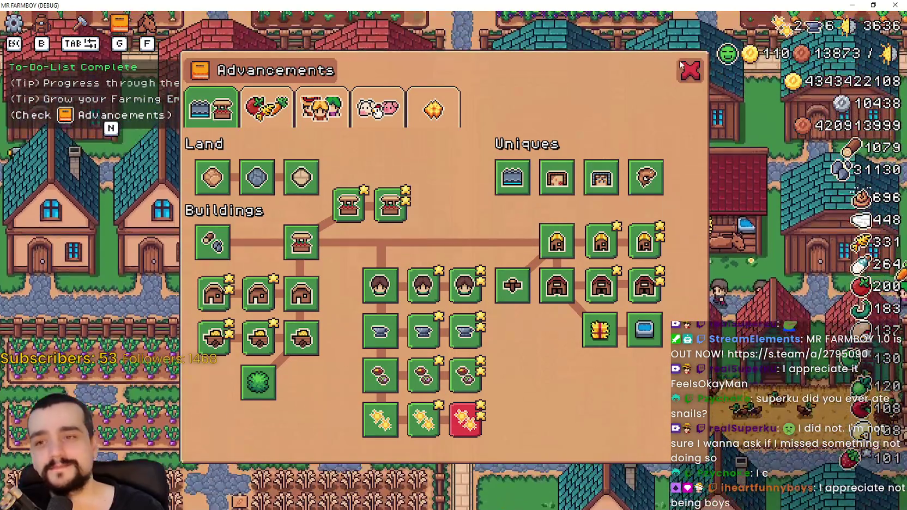
left_click(680, 64)
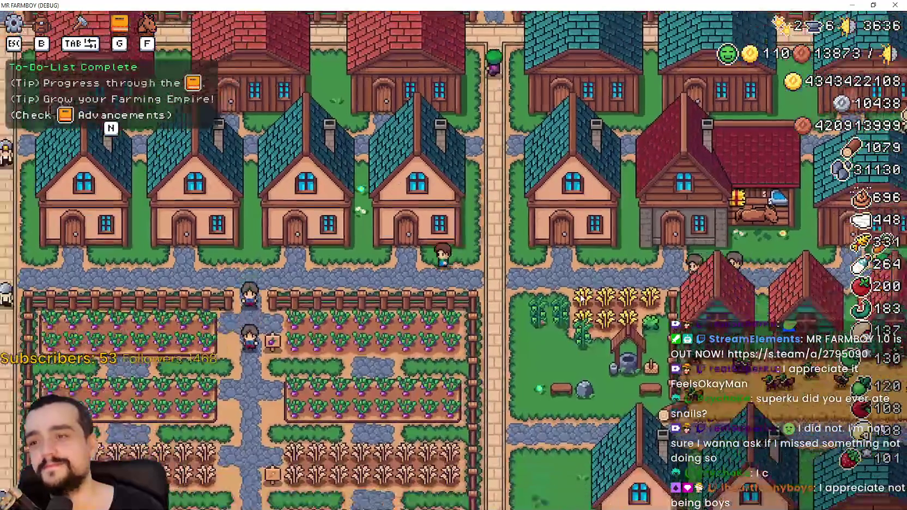
Walk the farmer north out of the village and east across the crop fields
key("w")
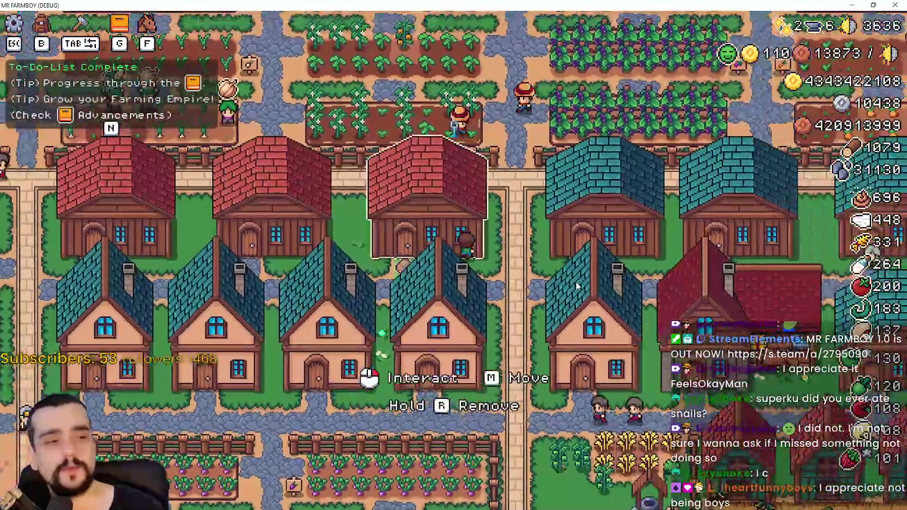
key("d")
key("w")
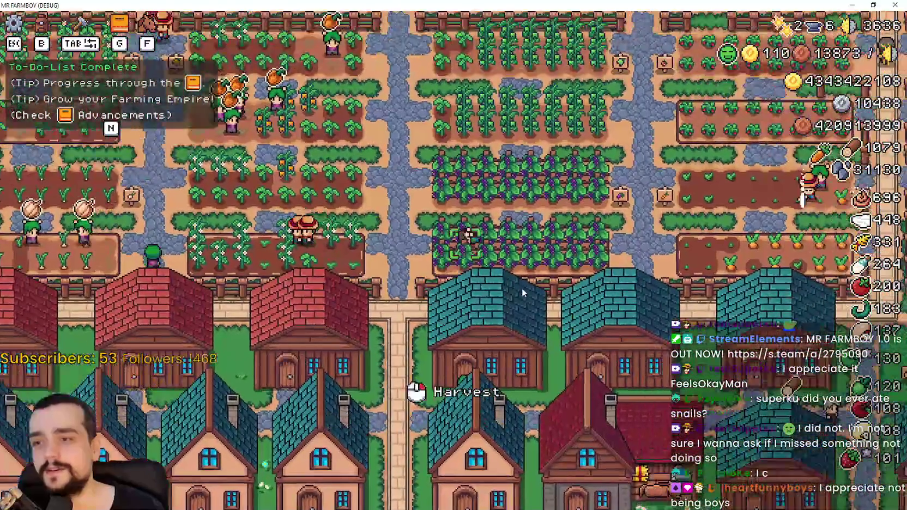
key("d")
key("w")
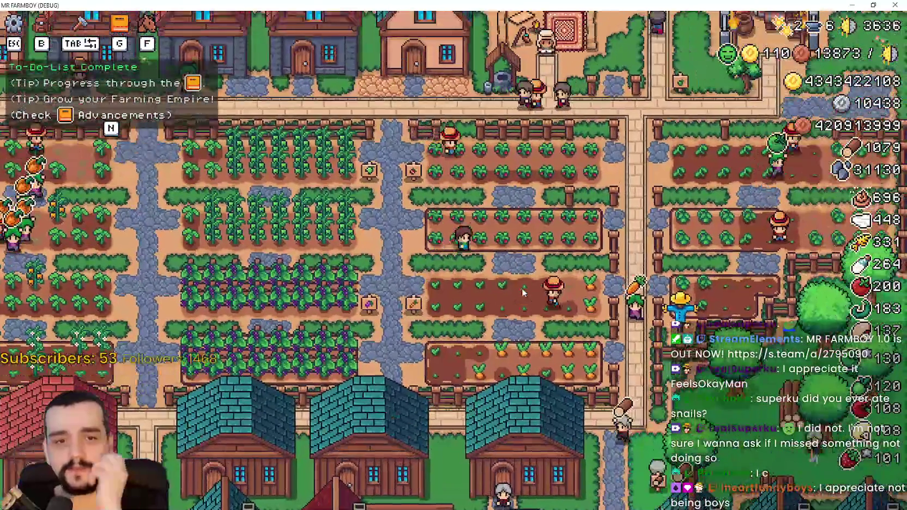
key("d")
key("w")
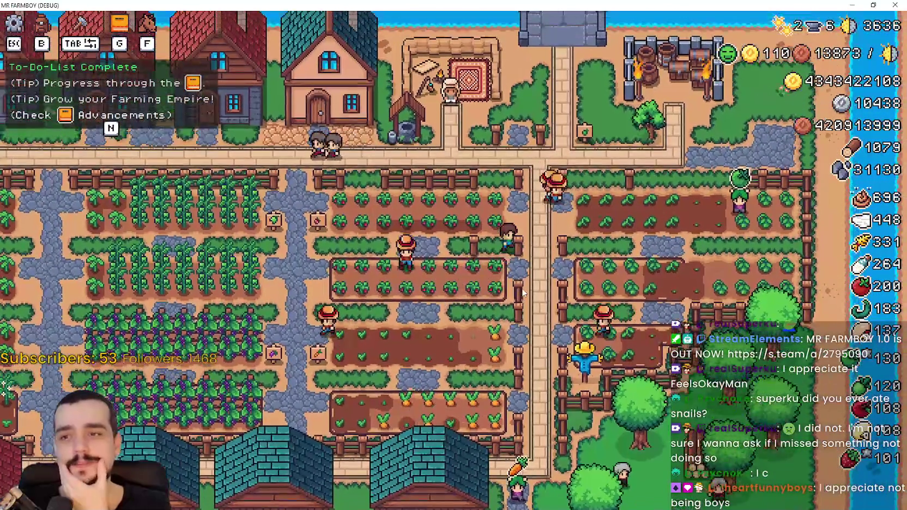
Walk the farmer south past the barns and west to a teal-roofed house
key("s")
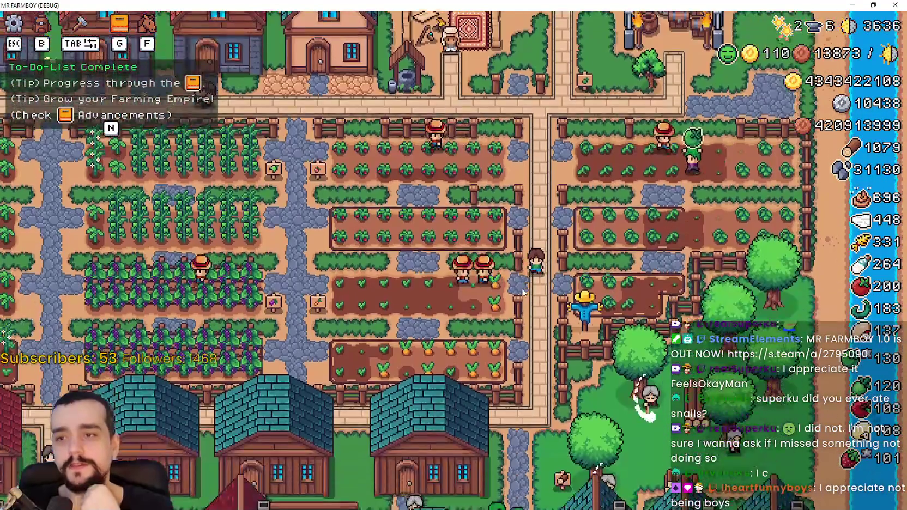
key("s")
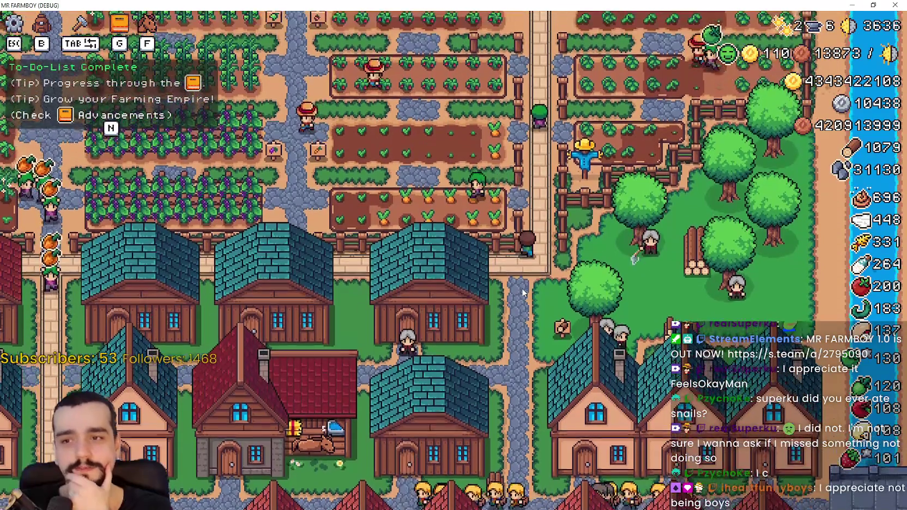
key("s")
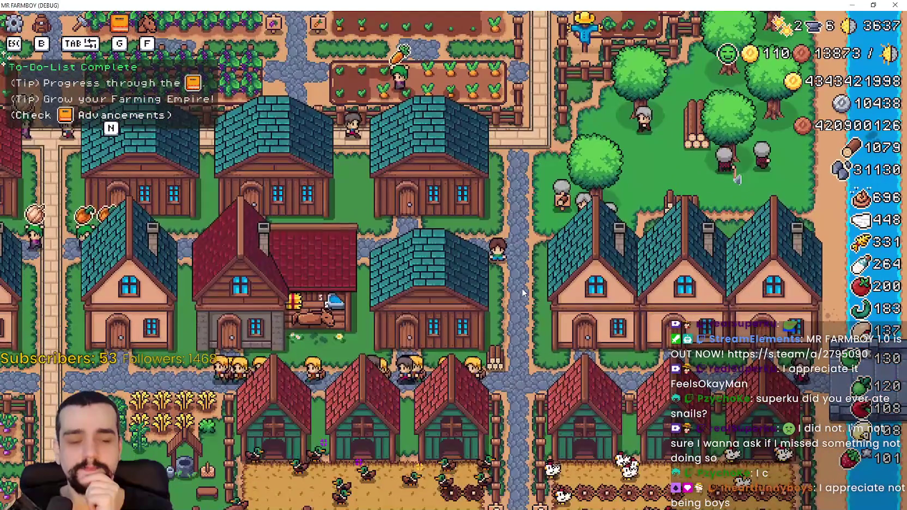
key("a")
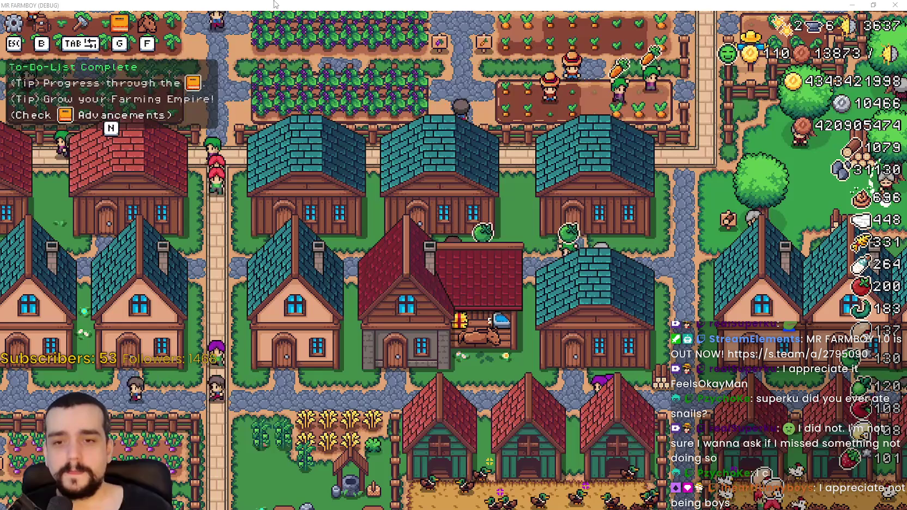
key("a")
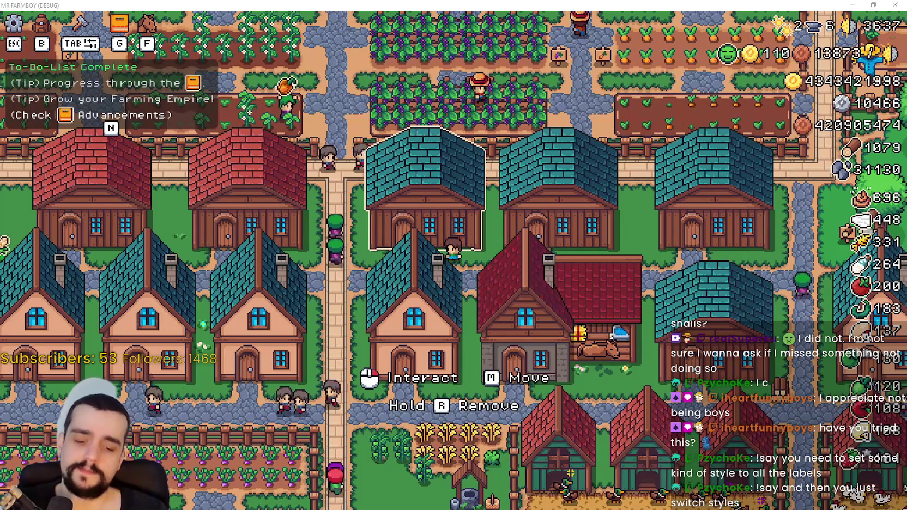
Open Advancements with N, switch to Crops and view the Potato advancement details
key("n")
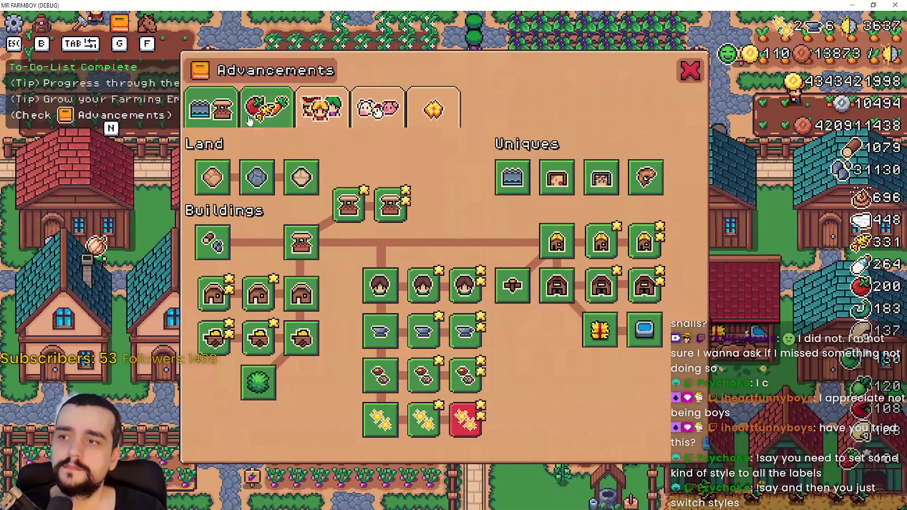
left_click(249, 120)
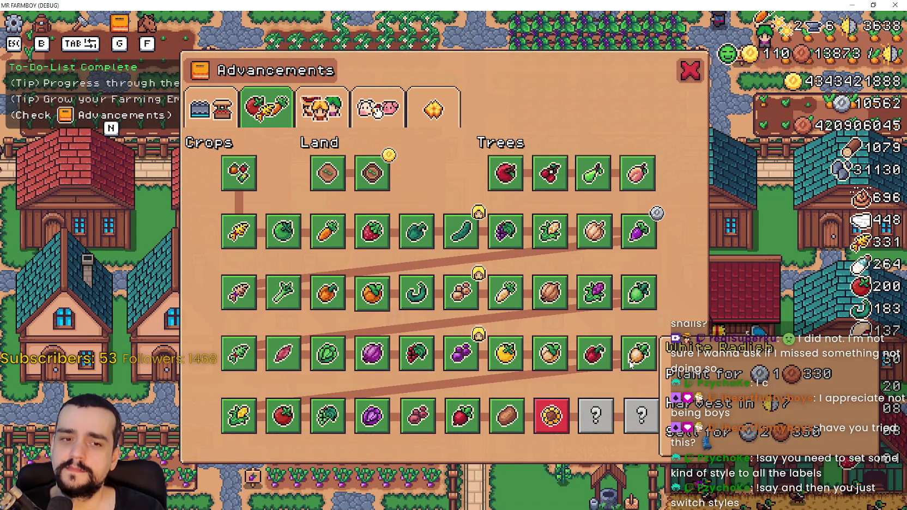
mouse_move(547, 361)
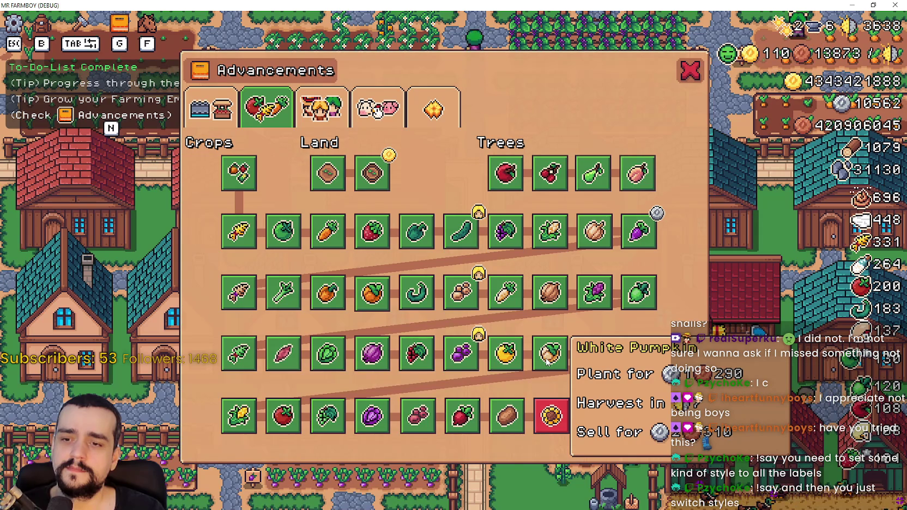
left_click(550, 416)
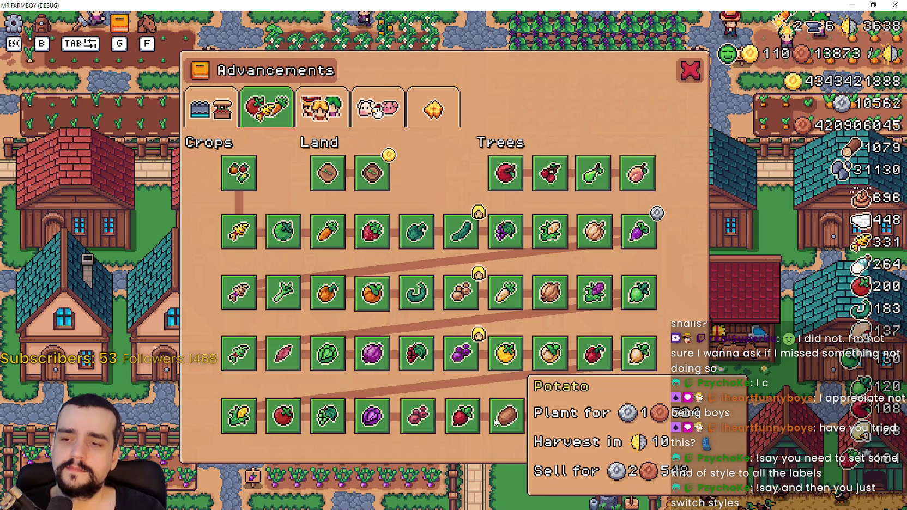
Set the video mode to Borderless Window in Options, resume, and reopen Advancements with G
key("Escape")
key("Escape")
left_click(464, 214)
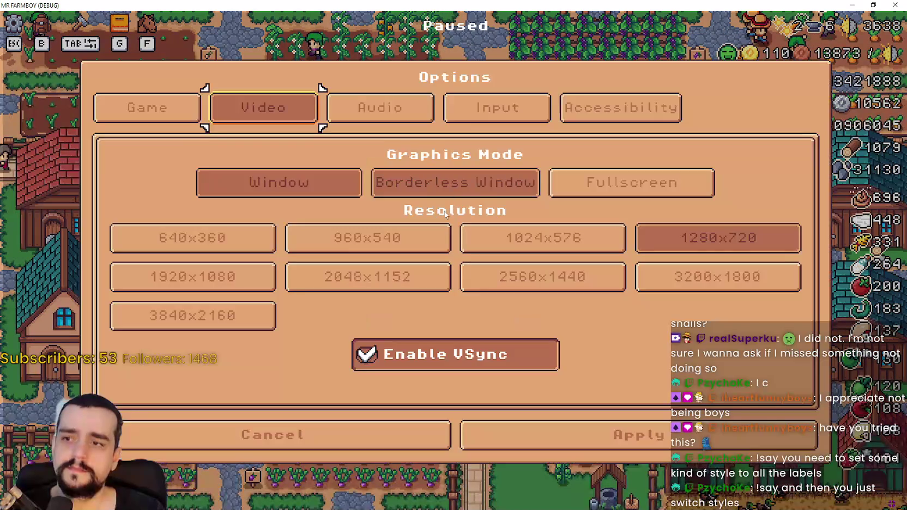
left_click(456, 182)
left_click(633, 435)
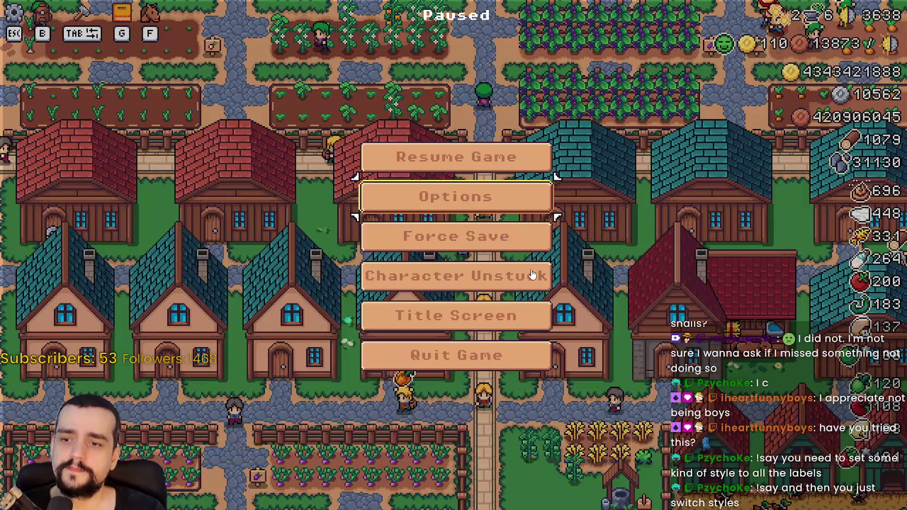
key("Escape")
key("g")
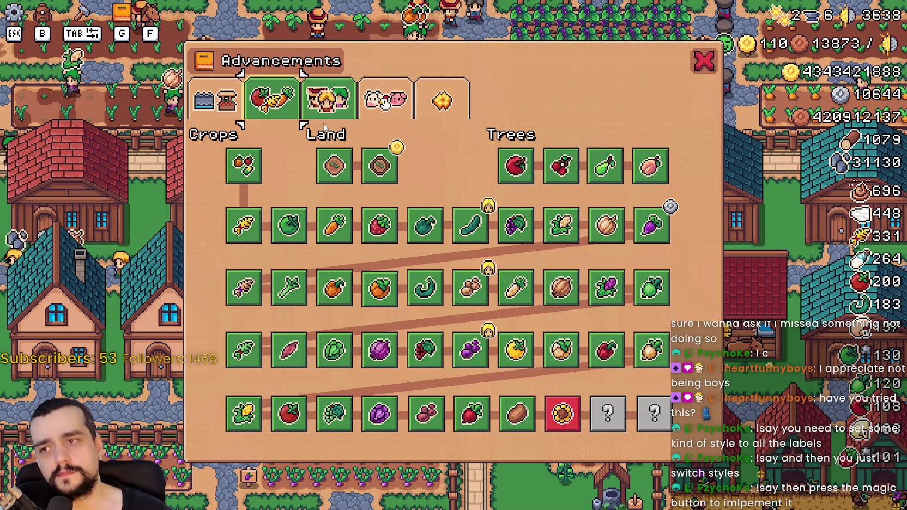
View the Workers advancements, then filter Godot's FileSystem files by 'advance'
left_click(345, 109)
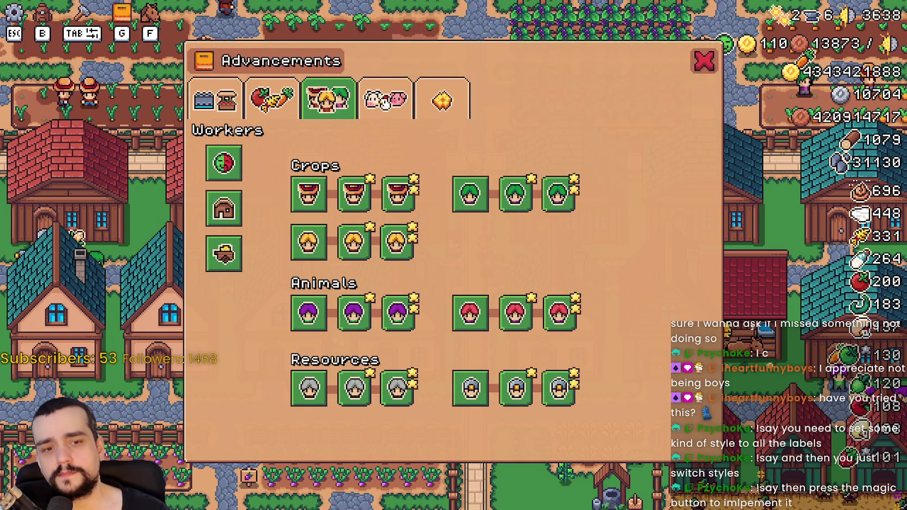
key("alt+Tab")
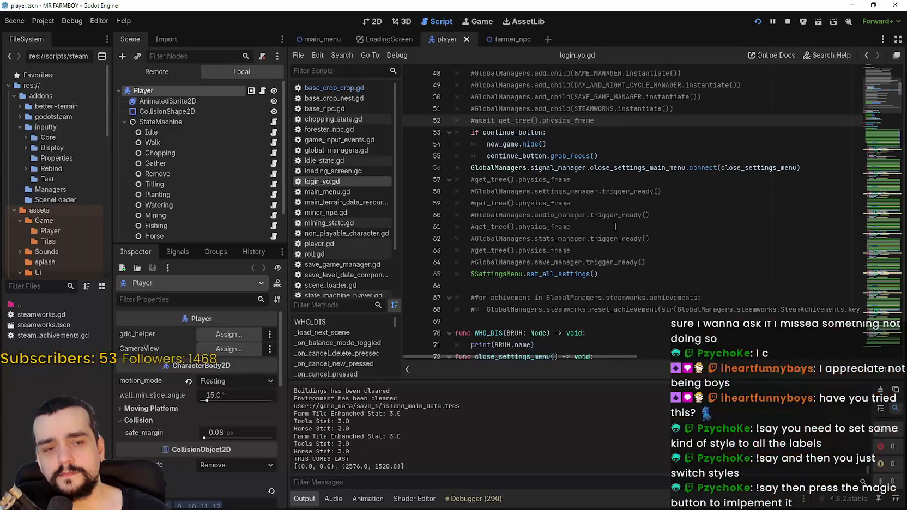
left_click(57, 286)
type("advance")
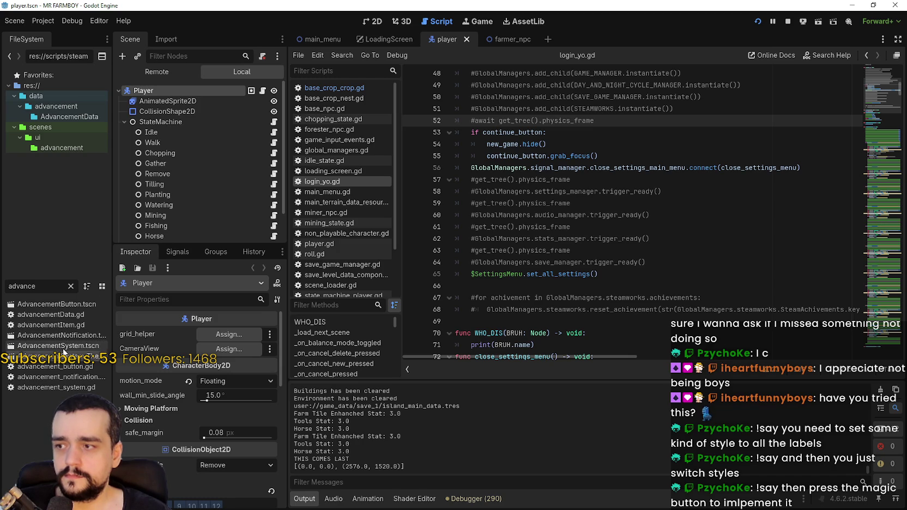
Open AdvancementSystem.tscn in the 2D view and select the Land label BuildingLabel2
left_click(64, 349)
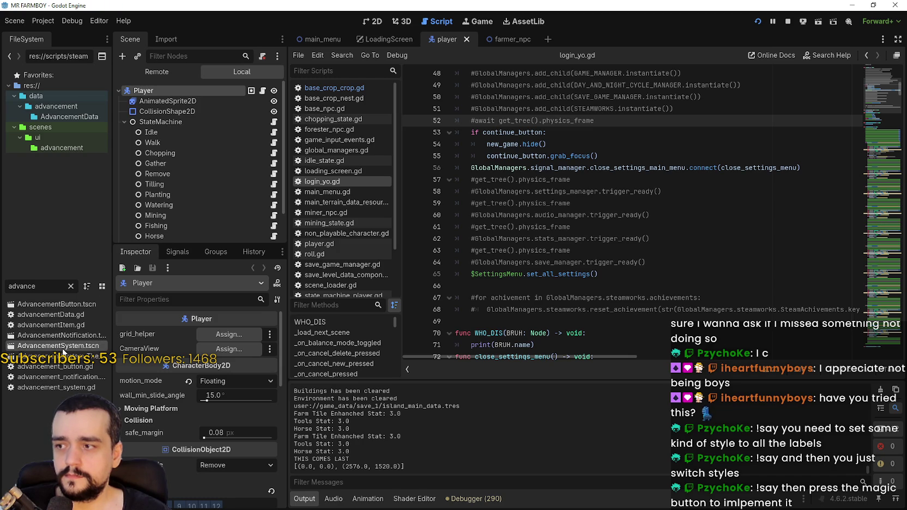
left_click(363, 20)
scroll(424, 271, "up", 8)
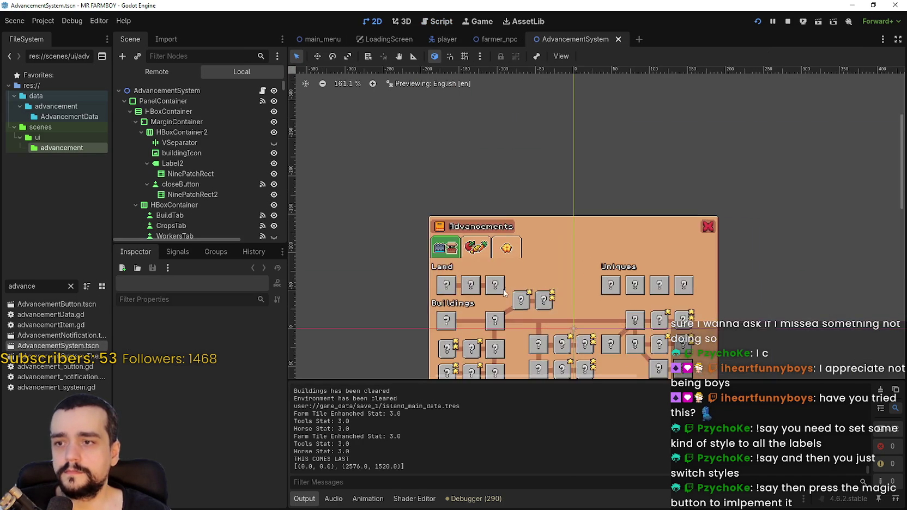
scroll(425, 271, "up", 1)
left_click(397, 246)
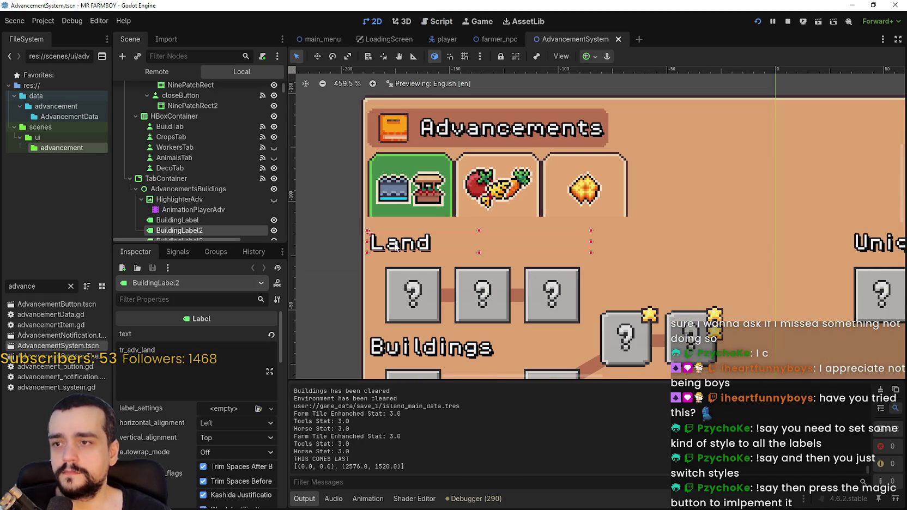
Set BuildingLabel2's Theme type_variation to InventoryLabel in the Inspector
scroll(196, 422, "down", 2)
scroll(194, 408, "down", 5)
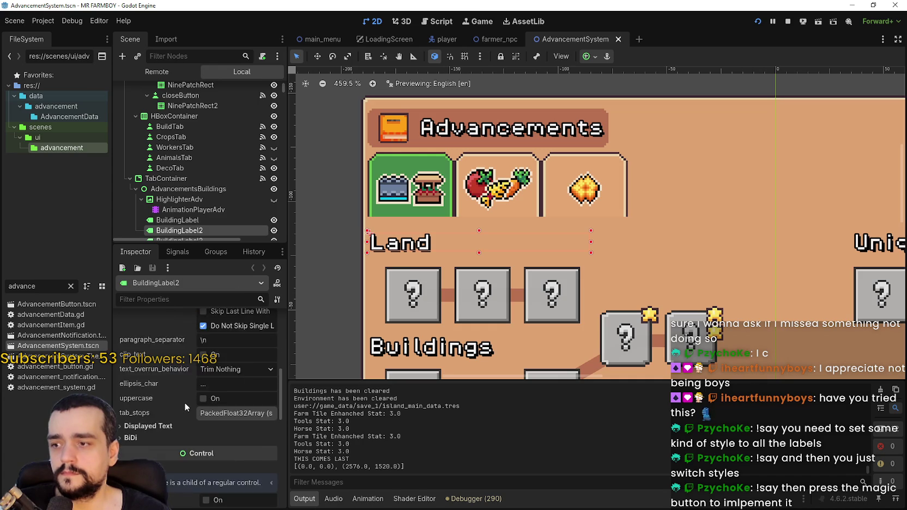
scroll(183, 401, "down", 5)
scroll(185, 400, "down", 2)
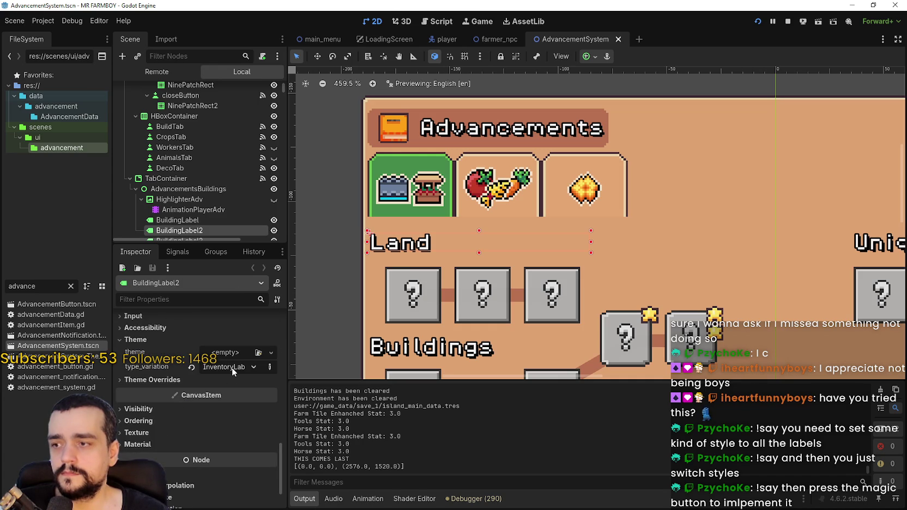
mouse_move(137, 367)
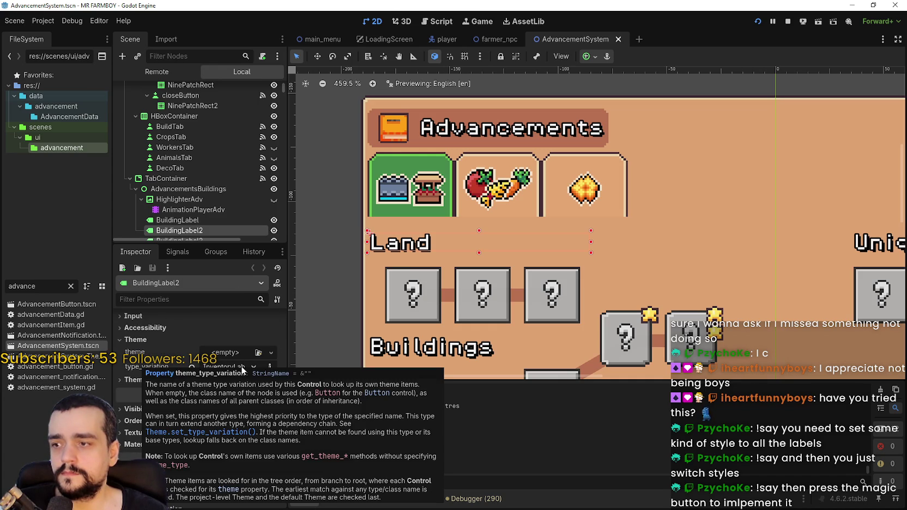
left_click(242, 367)
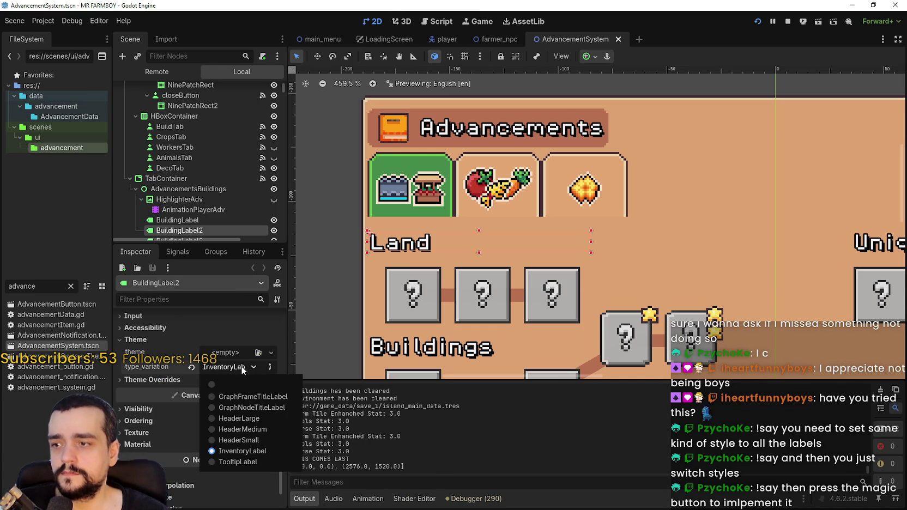
left_click(249, 455)
scroll(177, 453, "up", 10)
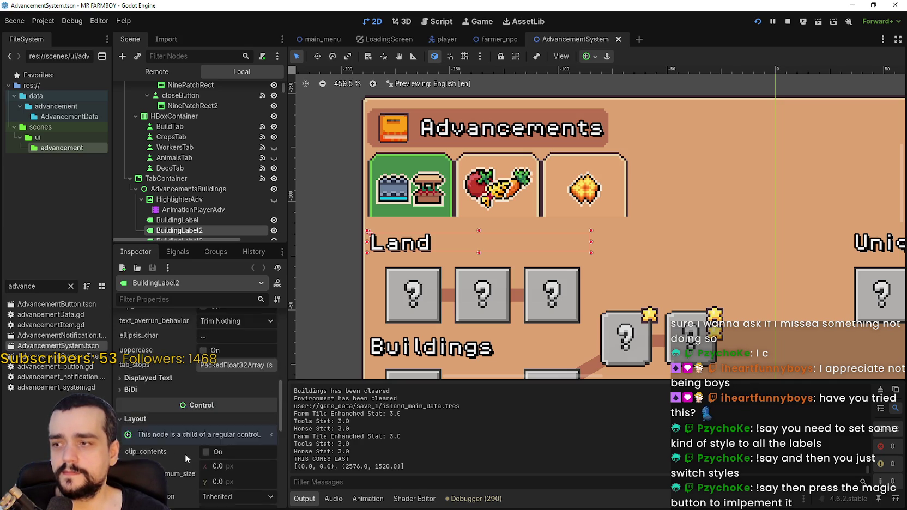
scroll(187, 450, "down", 5)
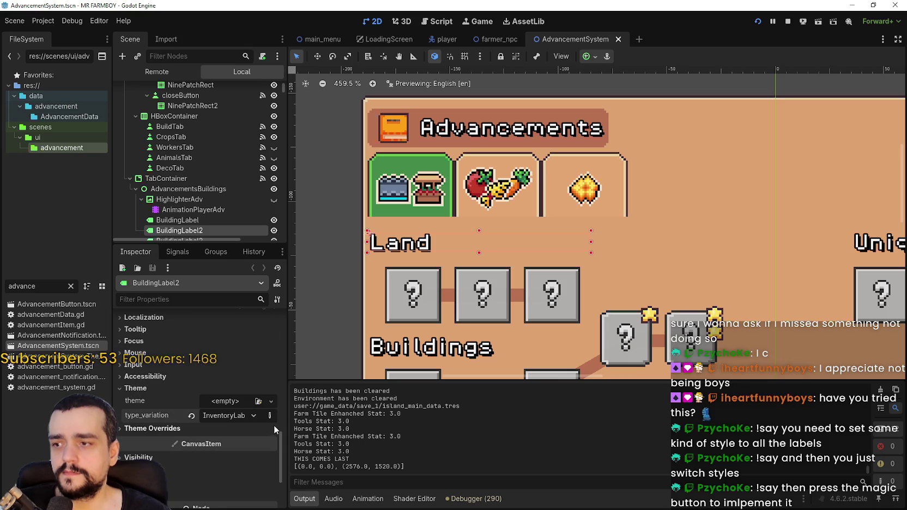
scroll(196, 97, "up", 4)
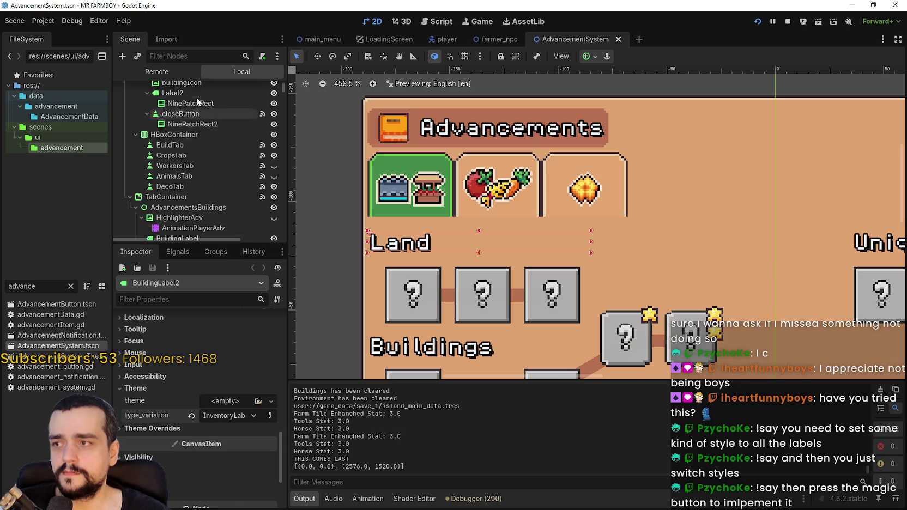
Select PanelContainer and open its game_ui_theme.tres in the Theme editor
left_click(184, 102)
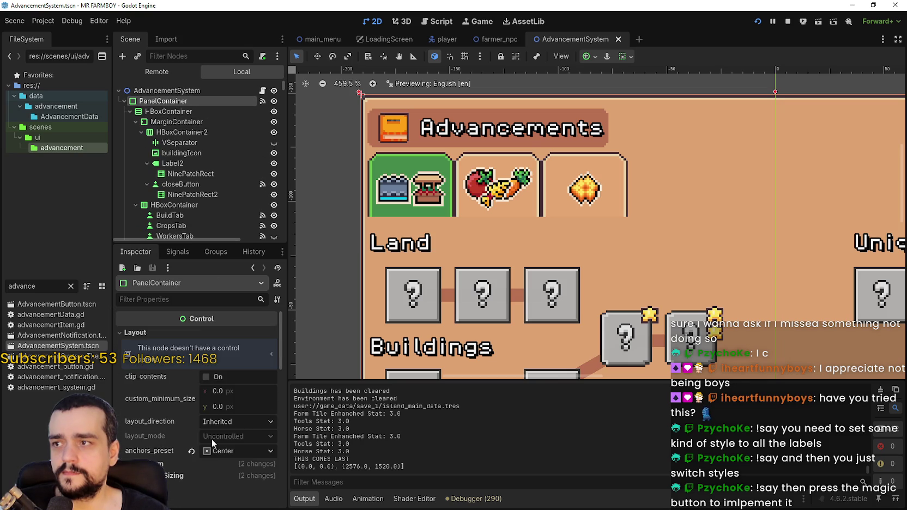
scroll(215, 436, "down", 5)
scroll(218, 429, "down", 3)
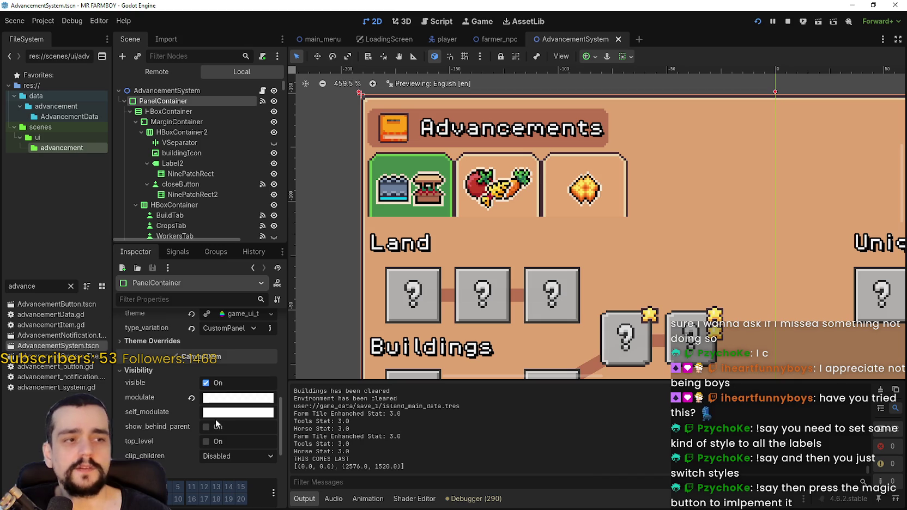
scroll(232, 370, "up", 2)
left_click(238, 338)
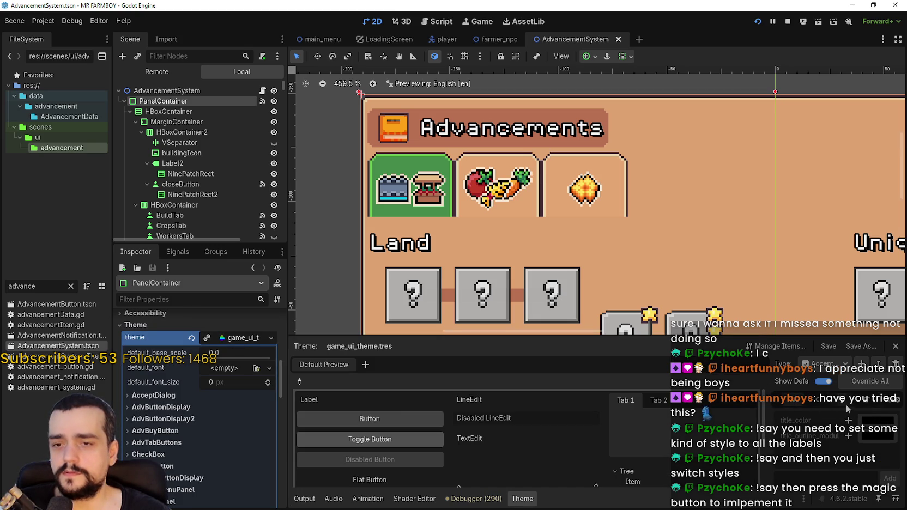
Show the InventoryLabel type's theme items and widen the item editing panel
left_click(810, 364)
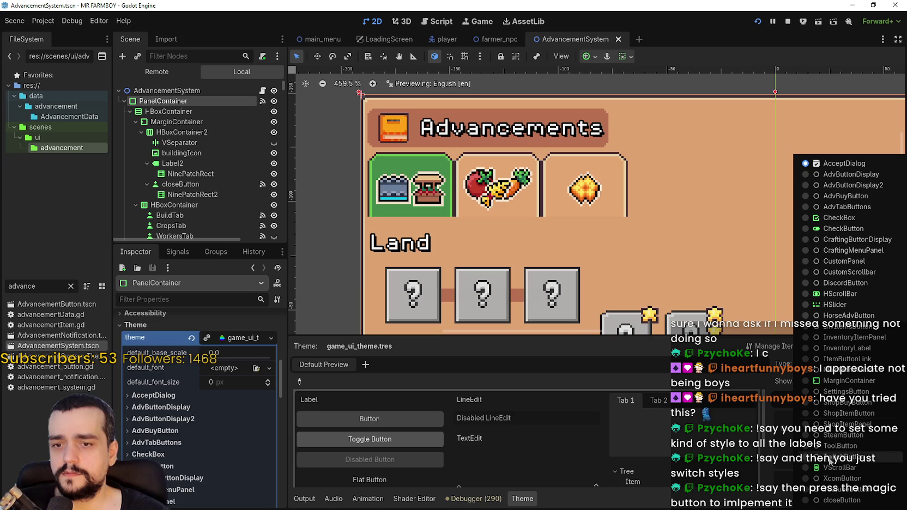
left_click(853, 352)
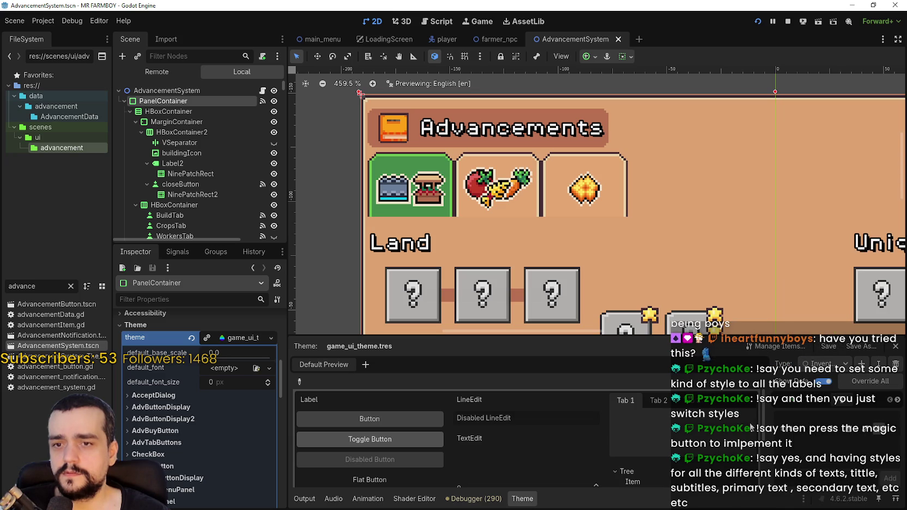
left_click_drag(776, 411, 558, 411)
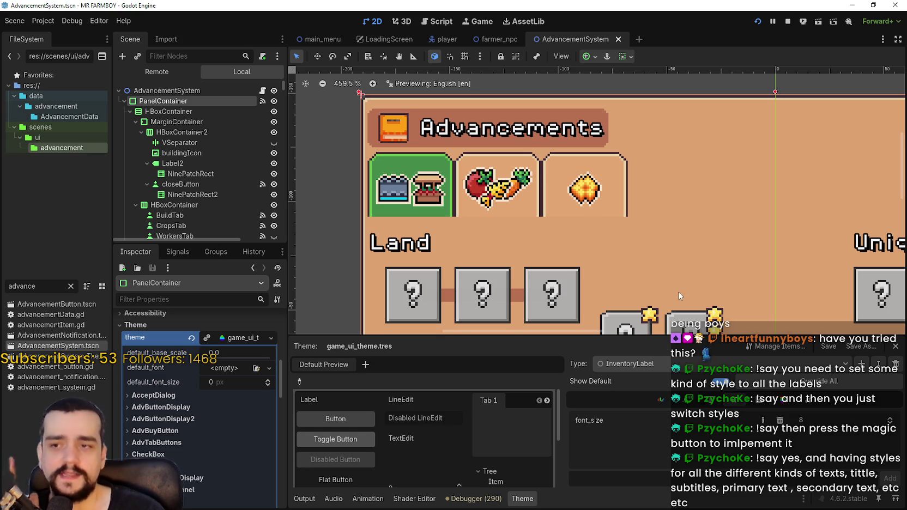
scroll(679, 296, "down", 5)
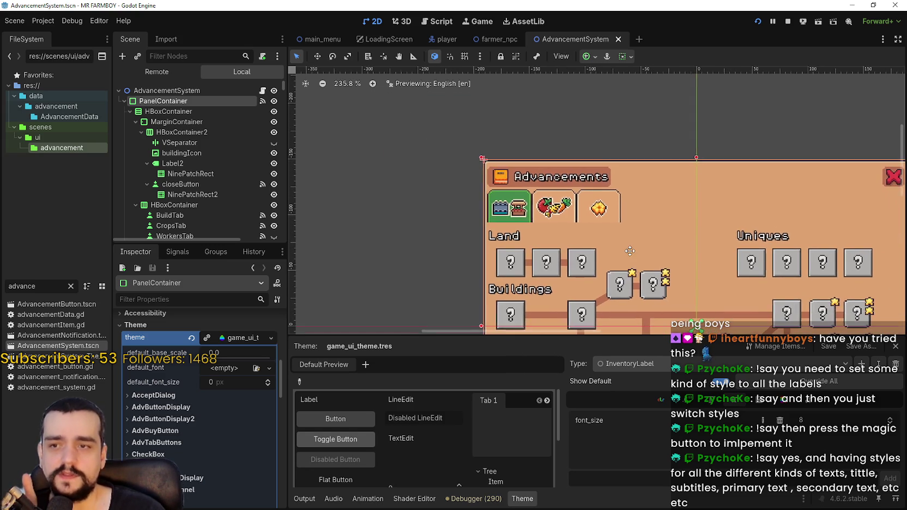
Glance over at the Godot editor, then return to the running MR FARMBOY game
scroll(630, 251, "down", 1)
scroll(630, 250, "up", 1)
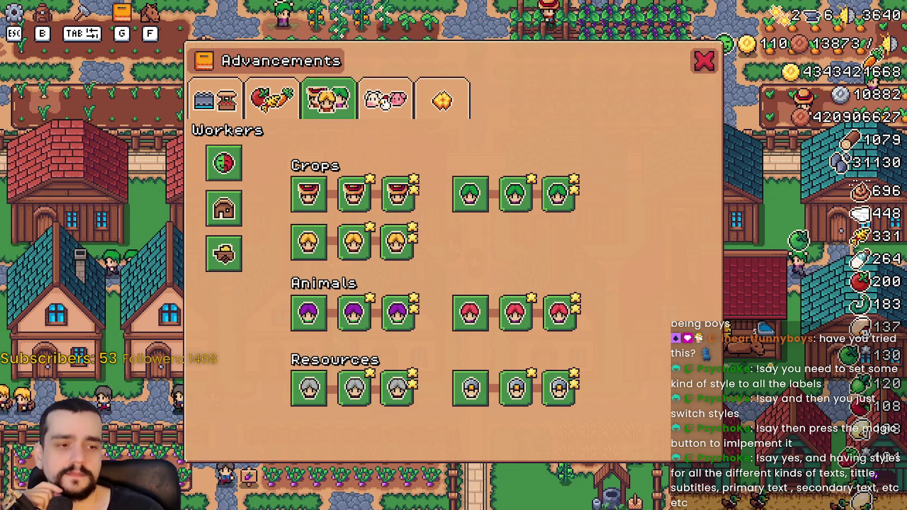
key("alt+Tab")
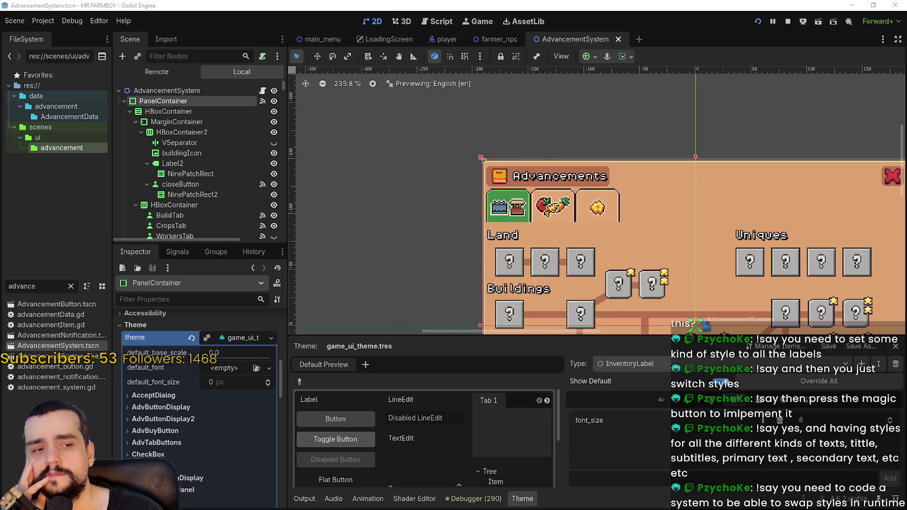
key("alt+Tab")
Try the Tutorial Font Size slider in Options > Accessibility, cancel, resume, and stop the game with F8
key("Escape")
key("Escape")
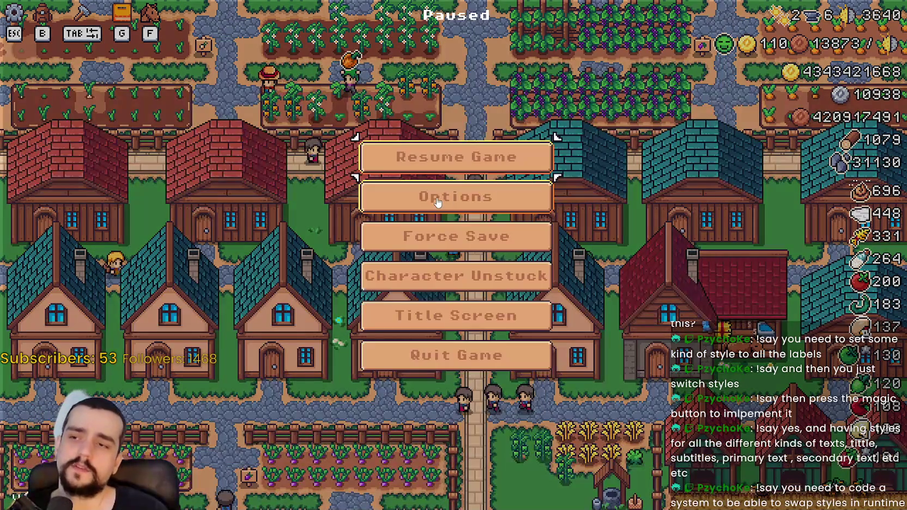
left_click(444, 197)
left_click(592, 109)
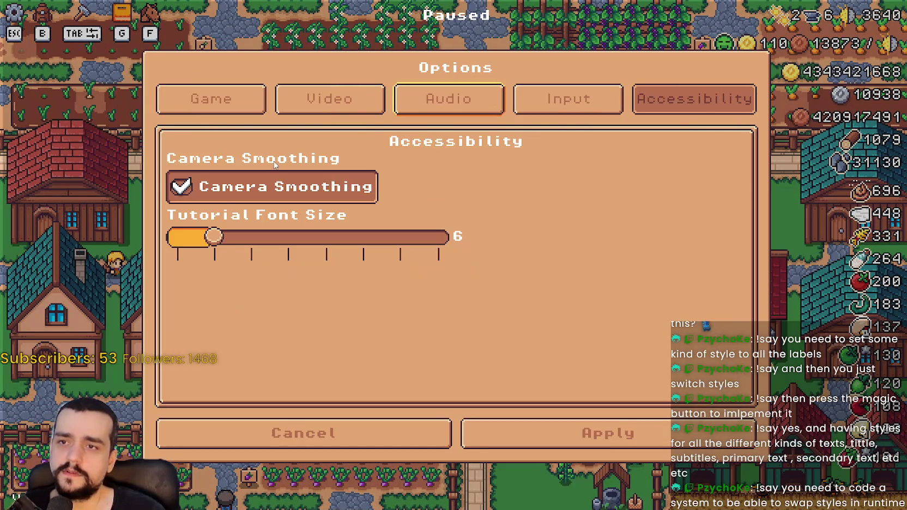
scroll(241, 242, "up", 3)
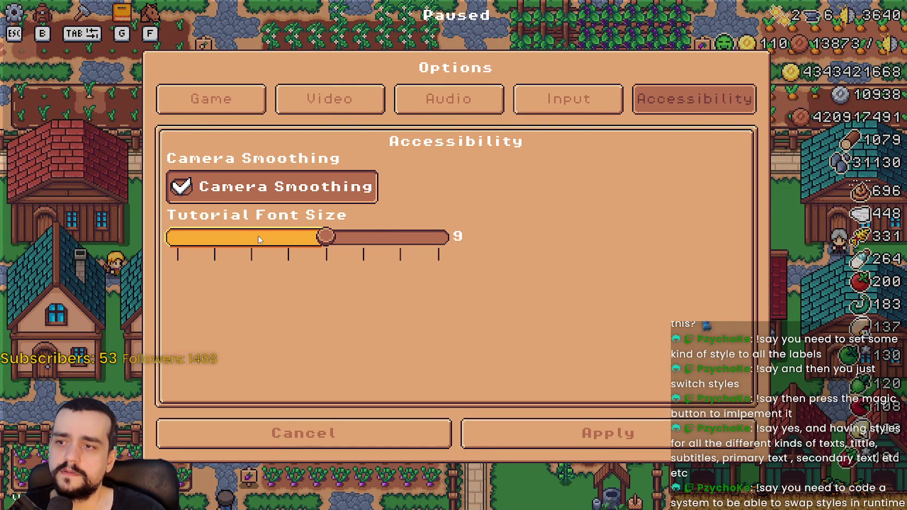
scroll(258, 235, "down", 2)
scroll(300, 235, "down", 1)
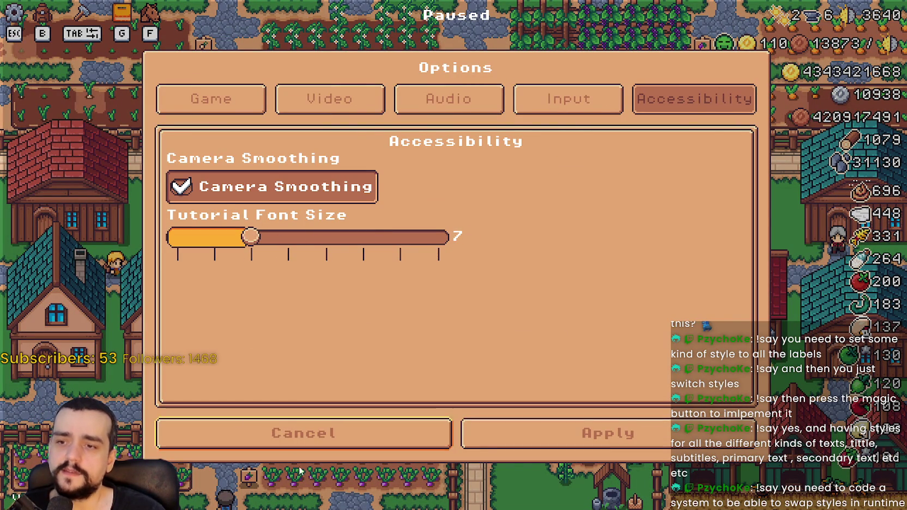
left_click(304, 433)
key("Escape")
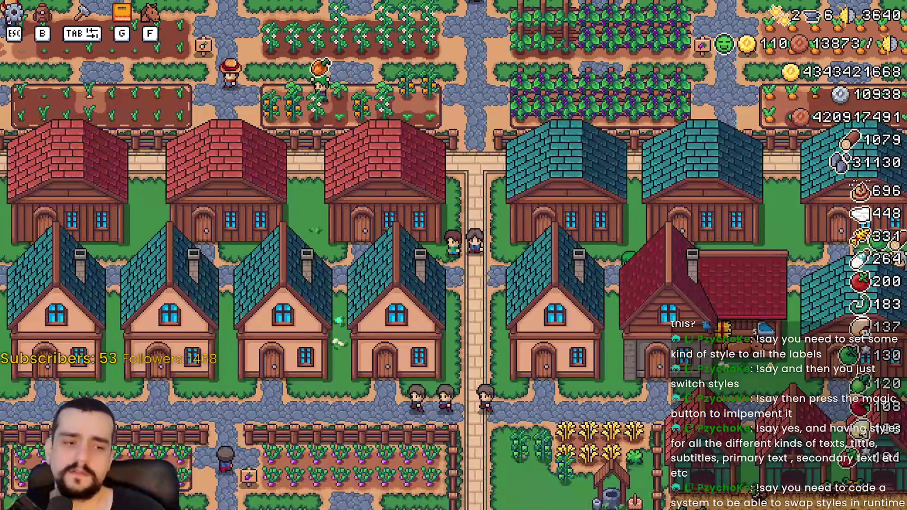
key("F8")
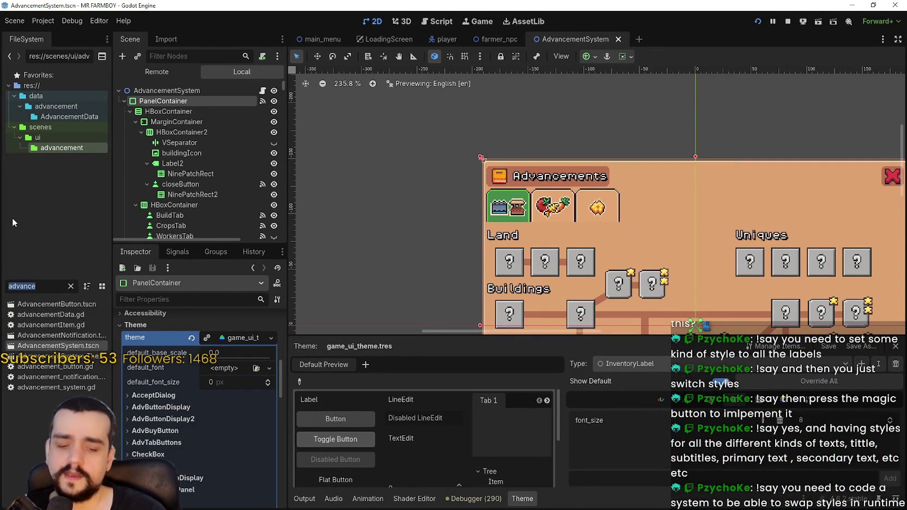
Open tutorial.gd and examine the two font-size override lines 157–158 in changeFontSize
type("tutori")
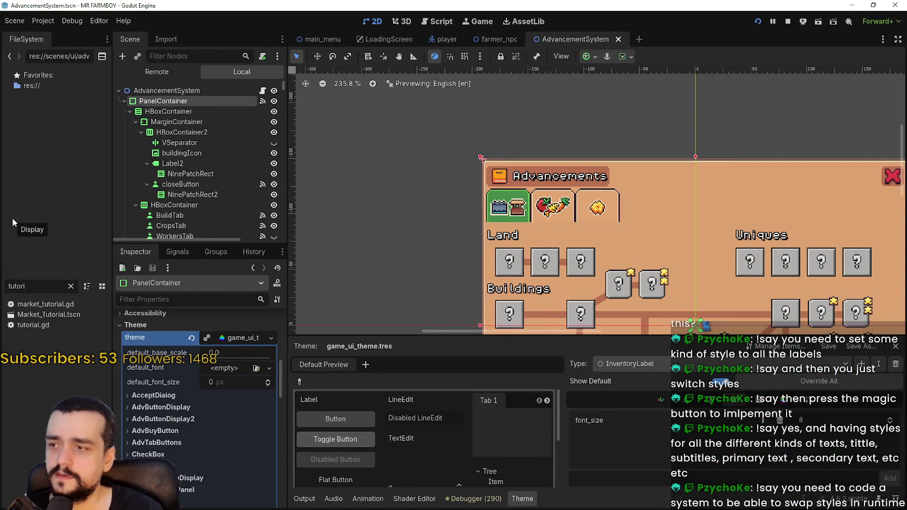
left_click(77, 325)
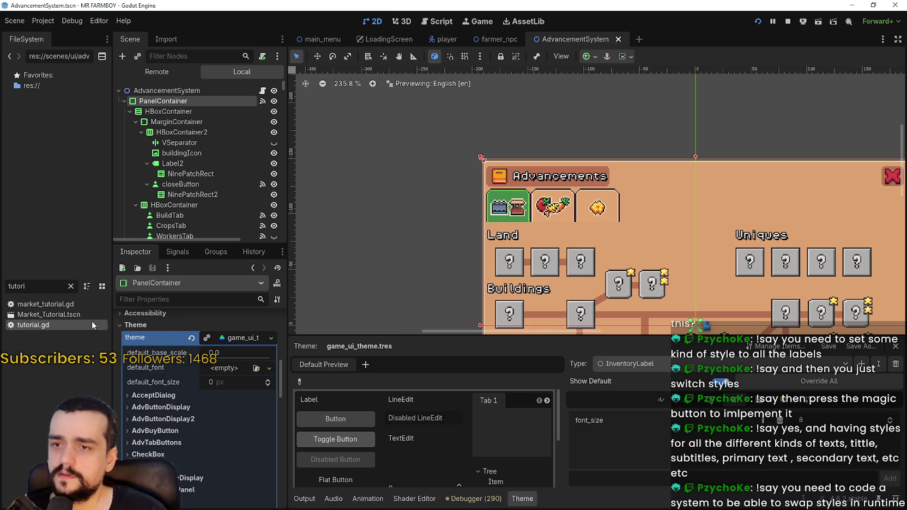
double_click(93, 326)
scroll(637, 247, "down", 2)
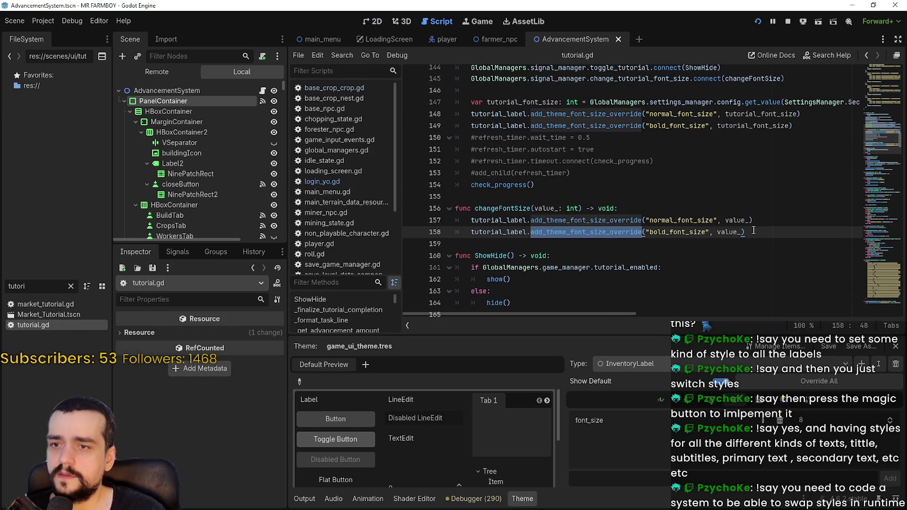
left_click_drag(745, 231, 432, 221)
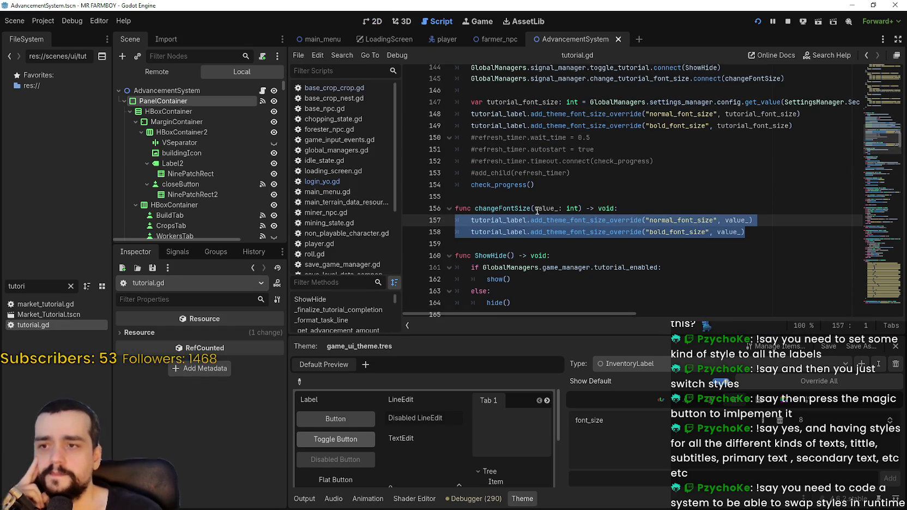
scroll(545, 206, "down", 1)
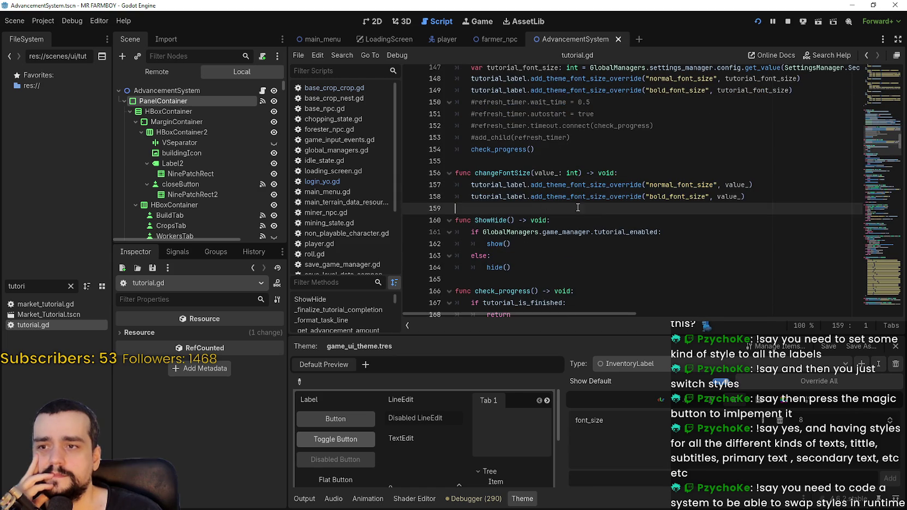
double_click(587, 185)
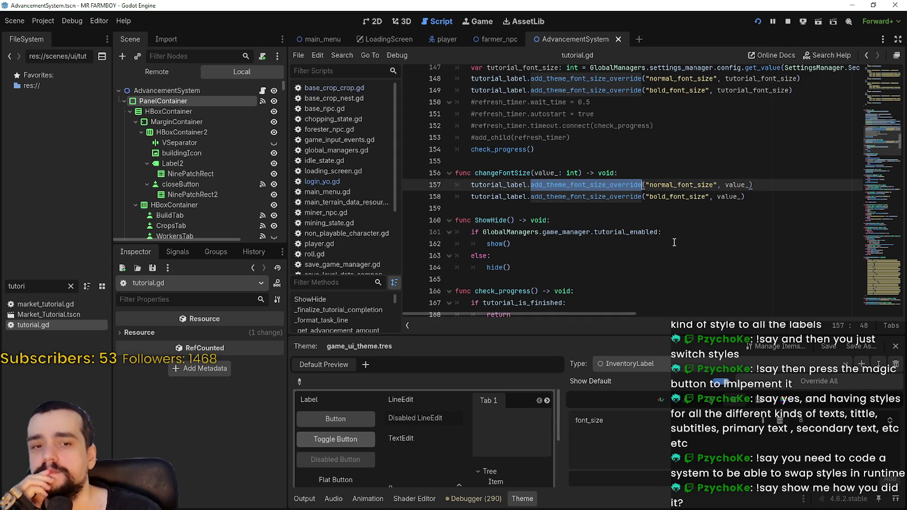
double_click(509, 185)
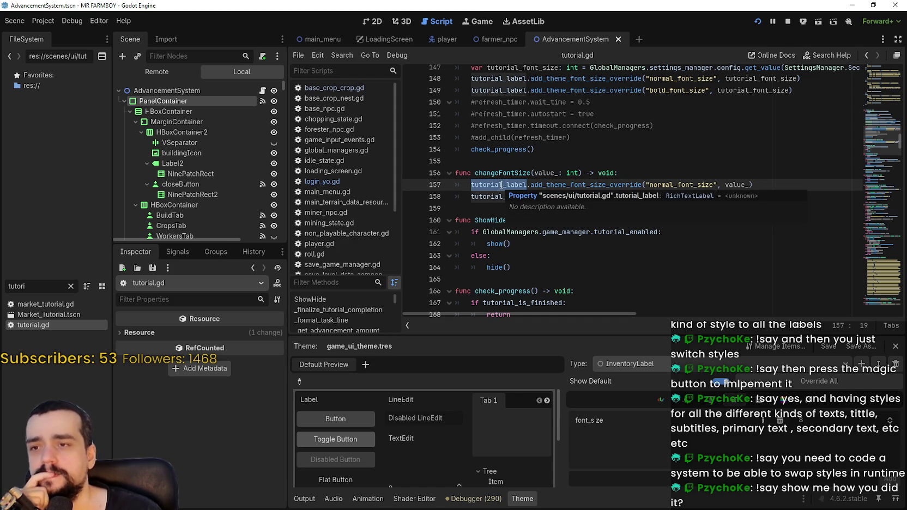
mouse_move(499, 181)
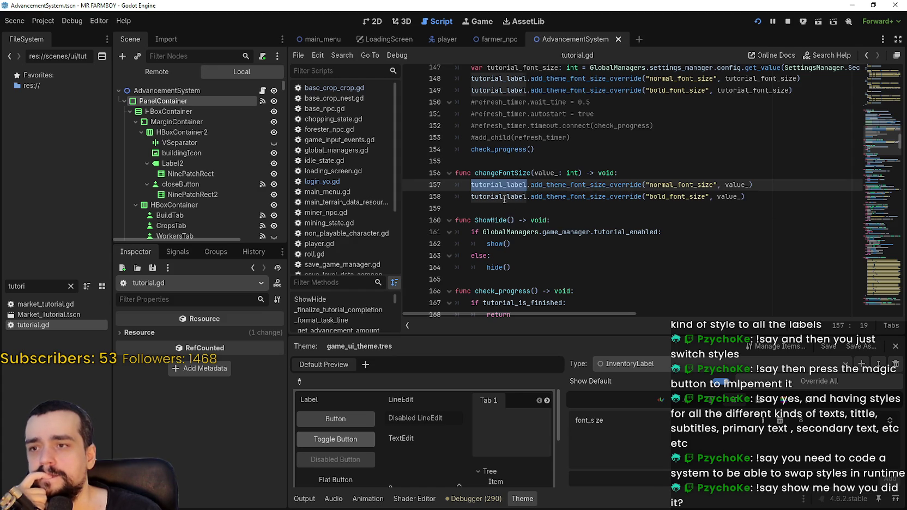
double_click(505, 197)
Open a new first line inside changeFontSize and type tutorial_label.theme
left_click(701, 170)
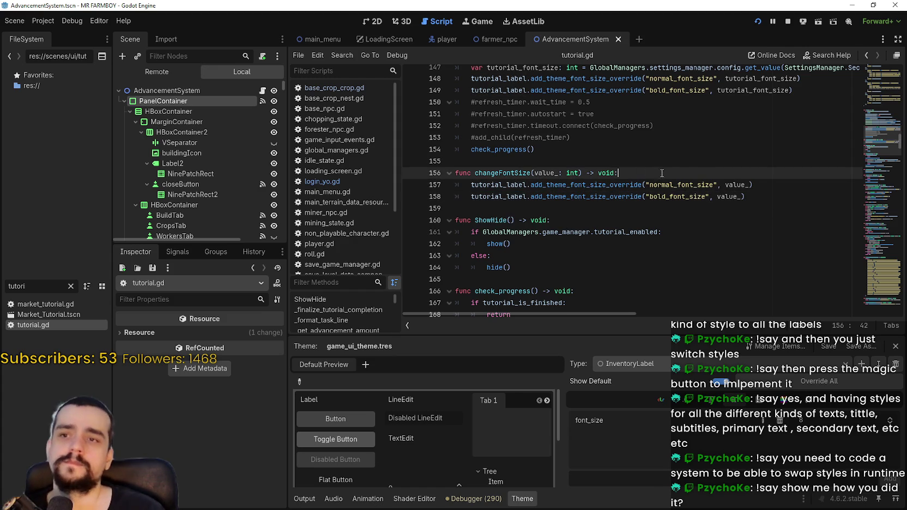
key("Return")
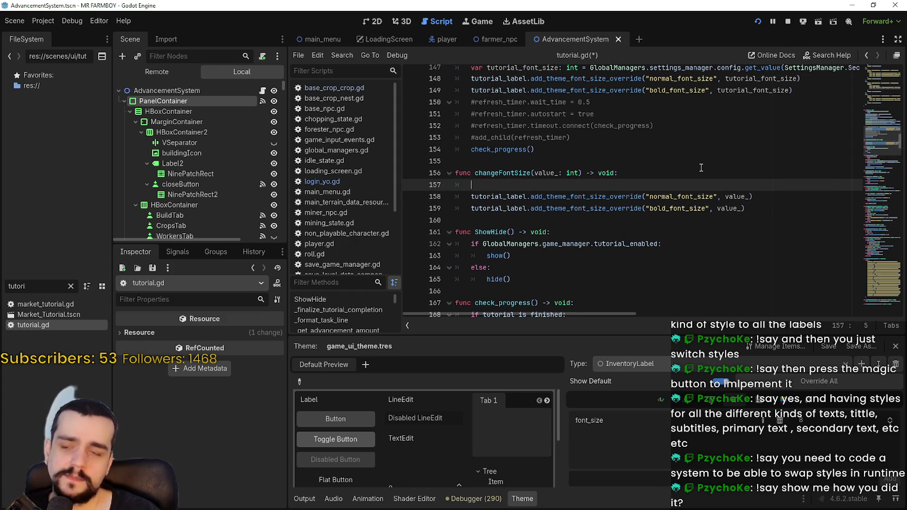
key("BackSpace")
key("BackSpace")
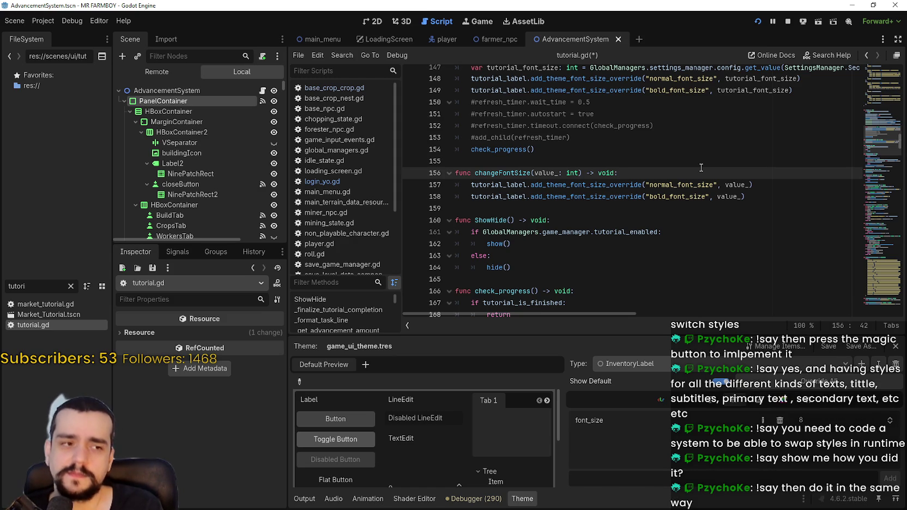
key("Return")
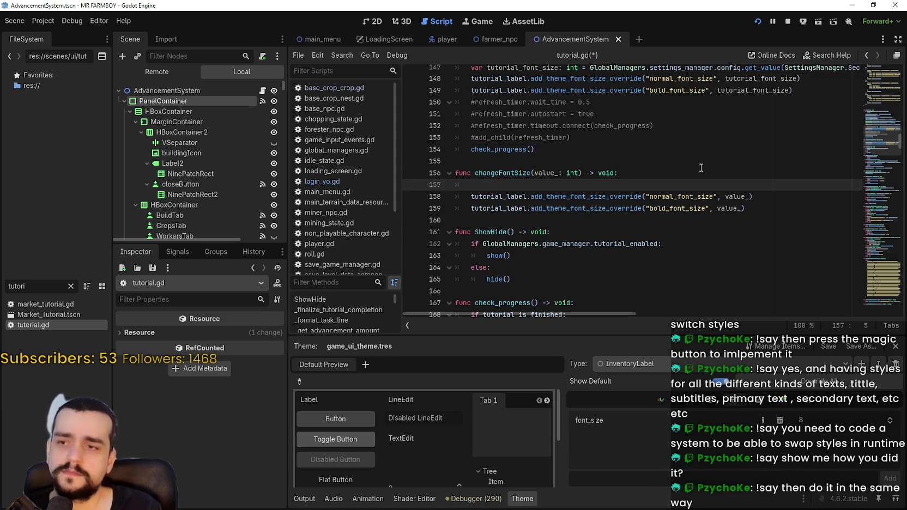
type("tut")
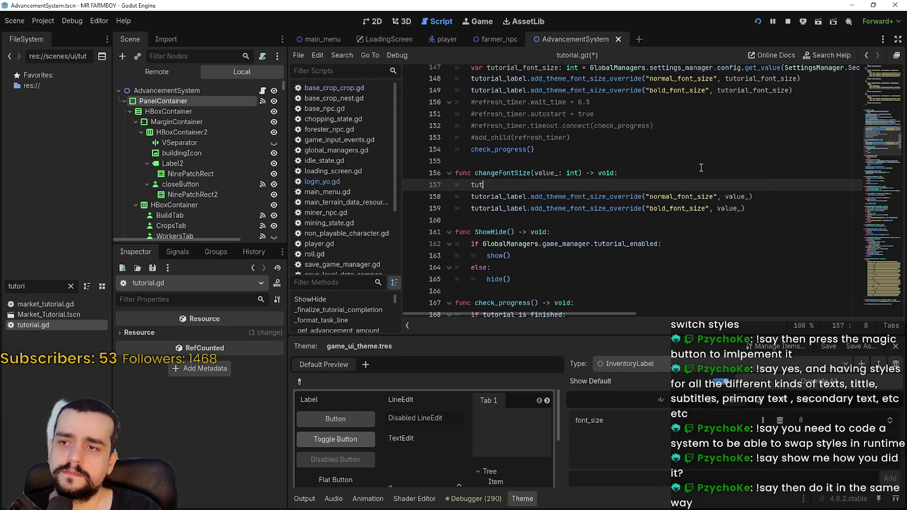
type("orial_i")
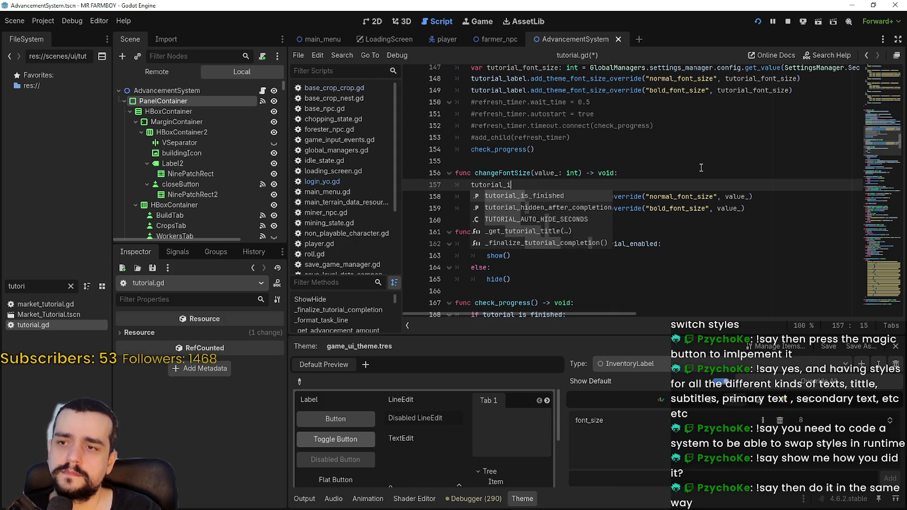
type("tem")
key("BackSpace")
key("BackSpace")
key("BackSpace")
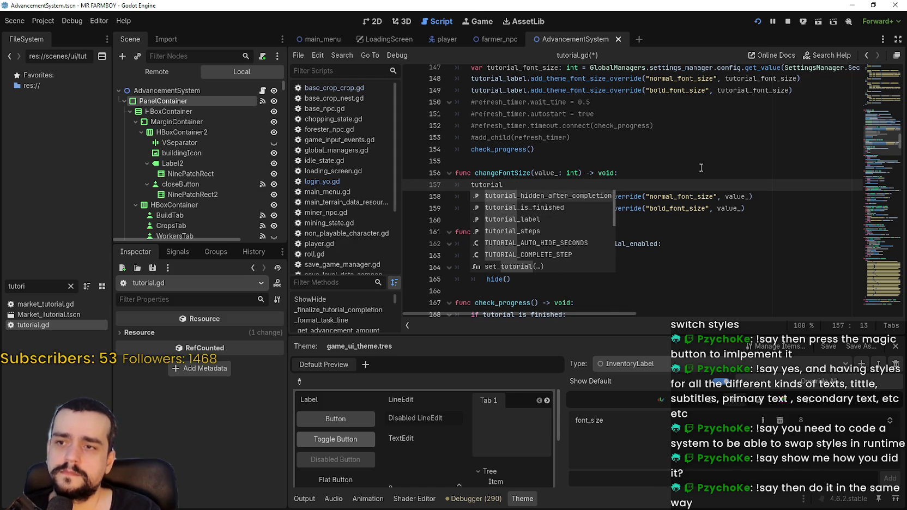
type("_label")
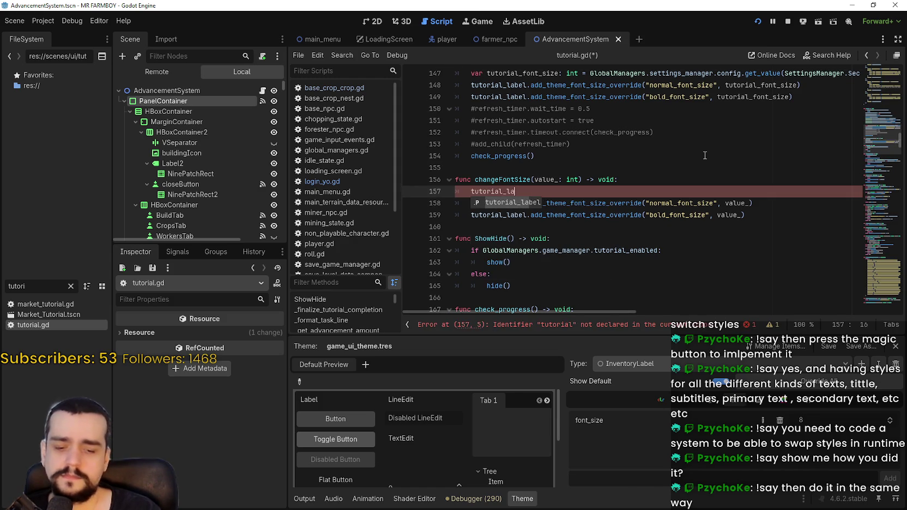
key("BackSpace")
type(".")
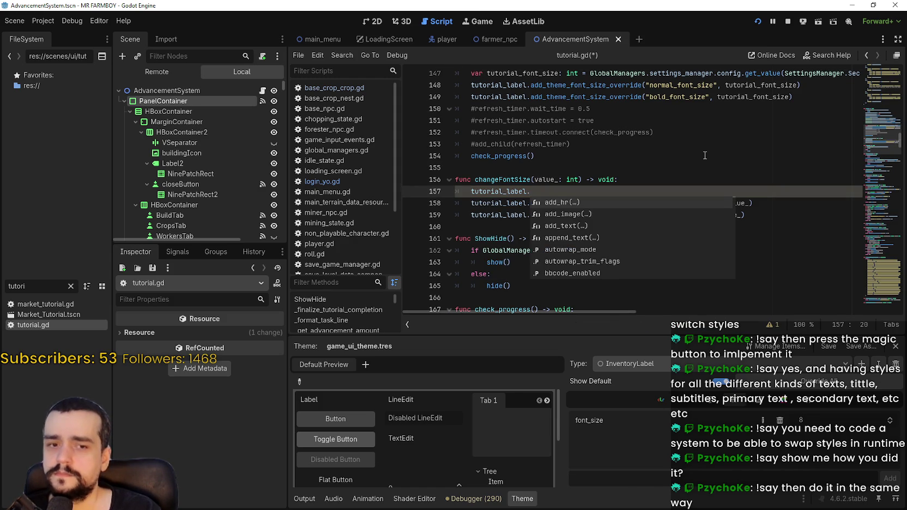
type("theme")
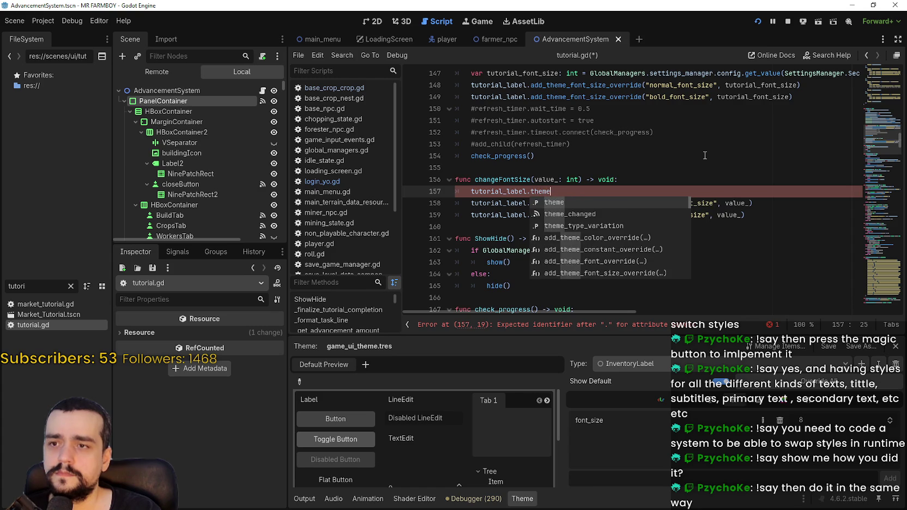
Browse the theme-related autocomplete suggestions, then dismiss the list
key("Down")
key("Down")
key("Down")
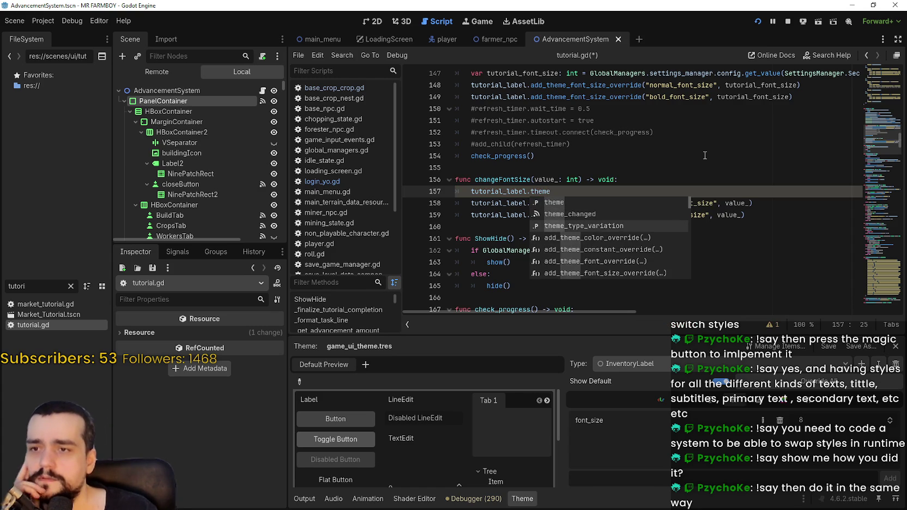
key("Down")
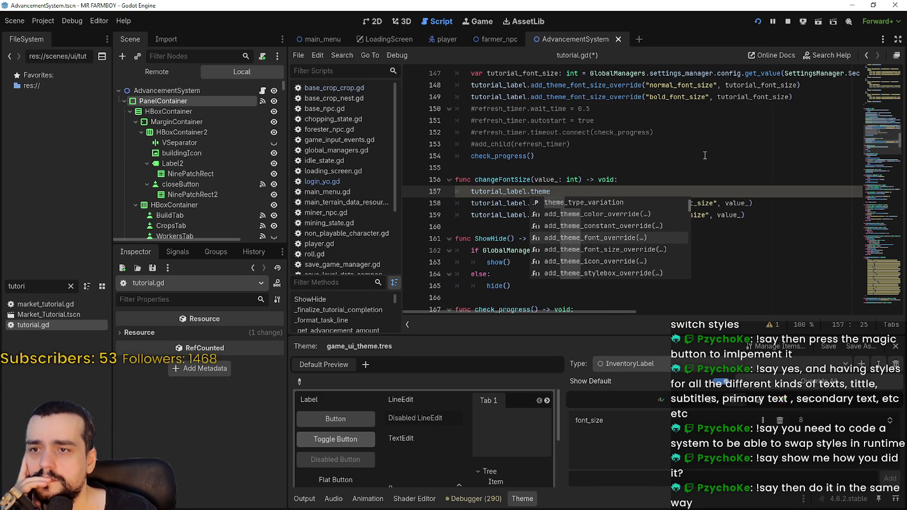
key("Down")
key("Down")
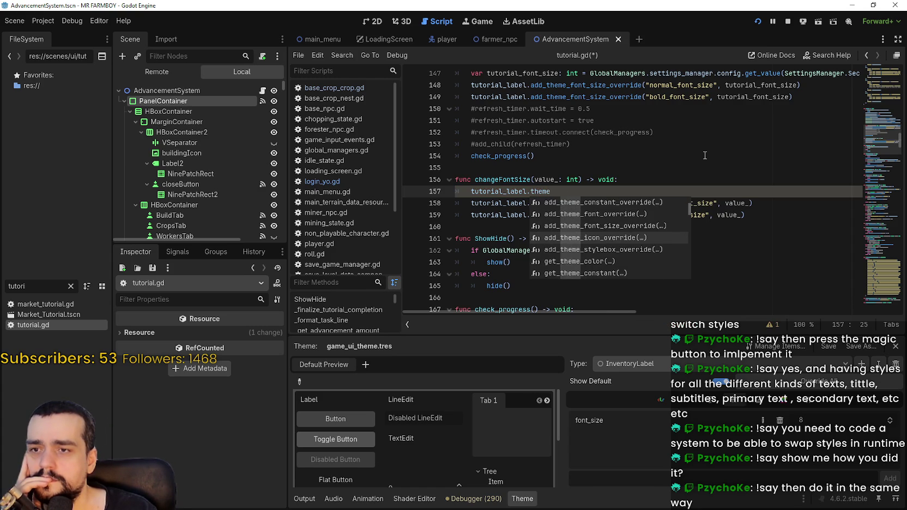
key("Down")
key("Down")
key("Down")
key("Down")
key("Down")
key("Down")
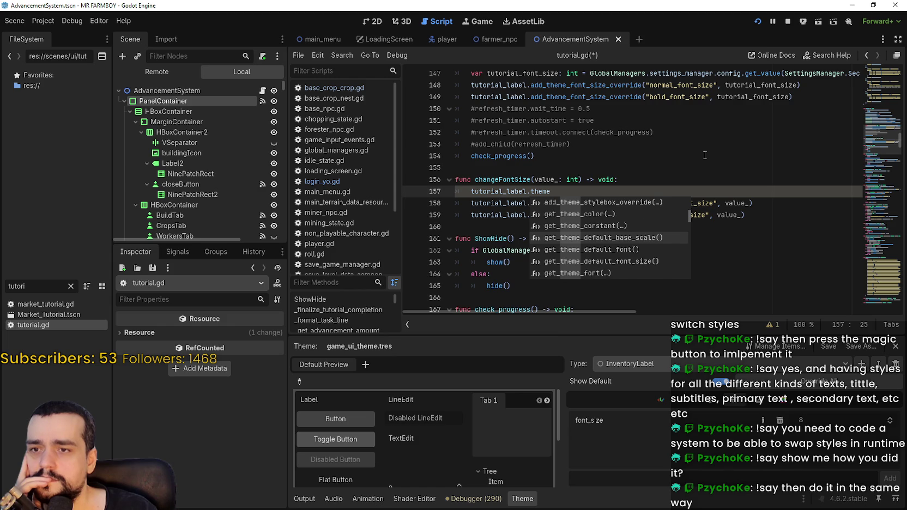
key("Down")
key("Down")
key("Down")
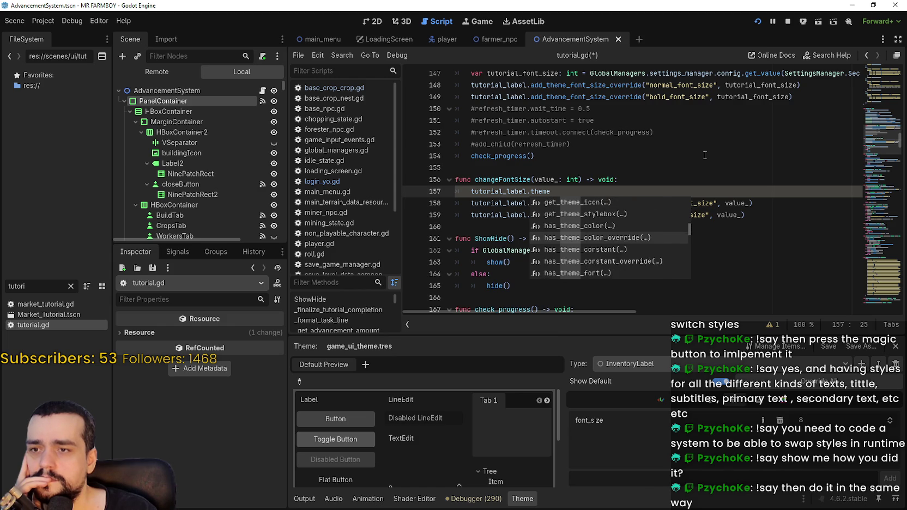
key("Down")
key("Down")
key("Down")
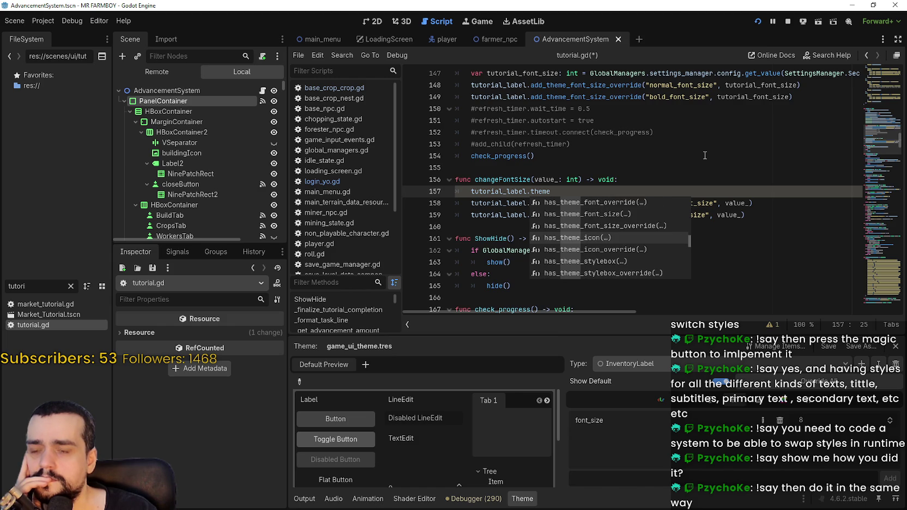
key("Down")
key("Down")
key("Down")
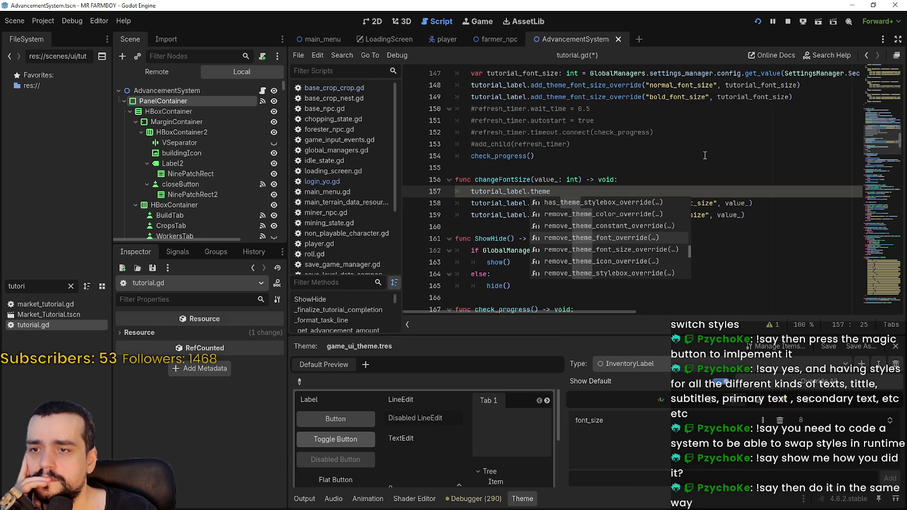
key("Down")
key("Down")
key("Down")
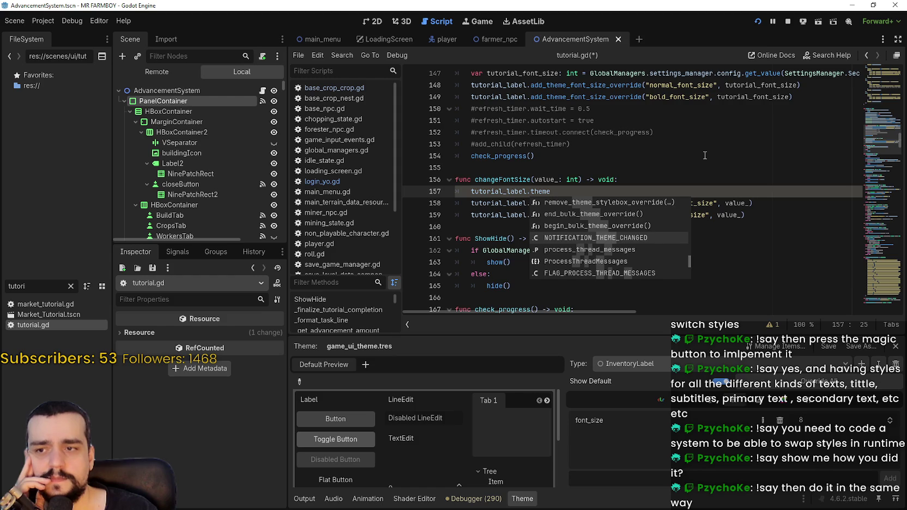
key("Down")
key("Down")
key("Down")
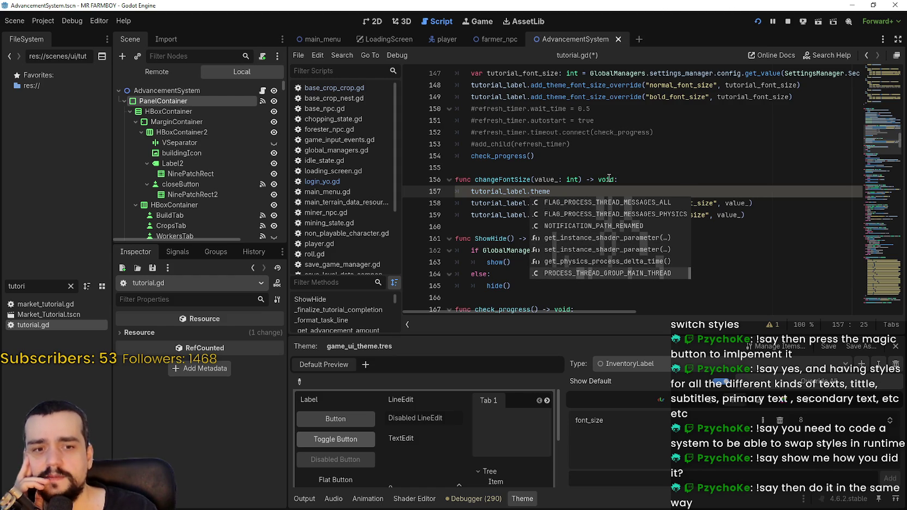
key("Escape")
Start a new line under tutorial_label.theme with ThemeDB from the suggestions
key("Return")
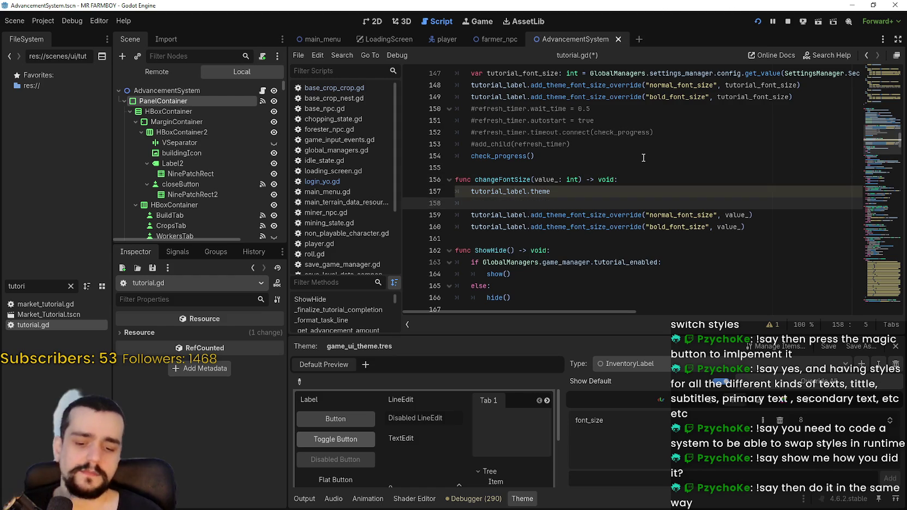
type("Theme")
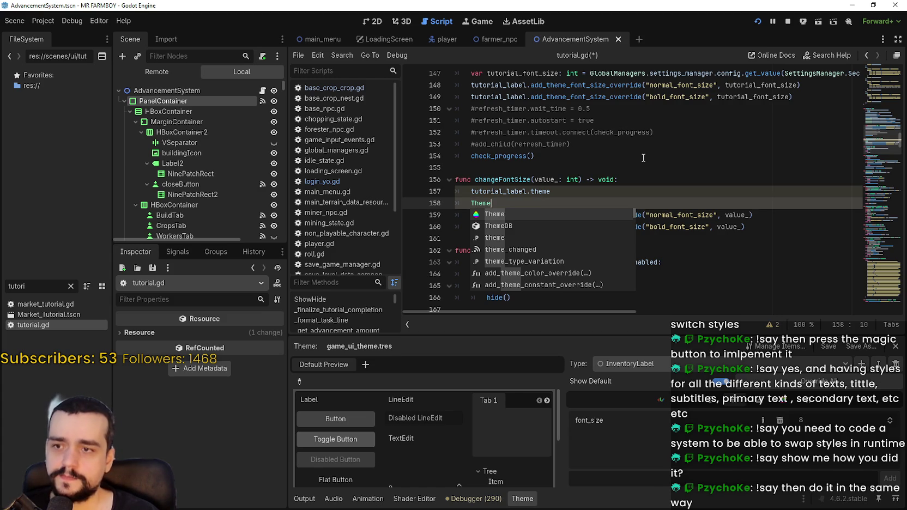
key("Down")
key("Down")
key("Down")
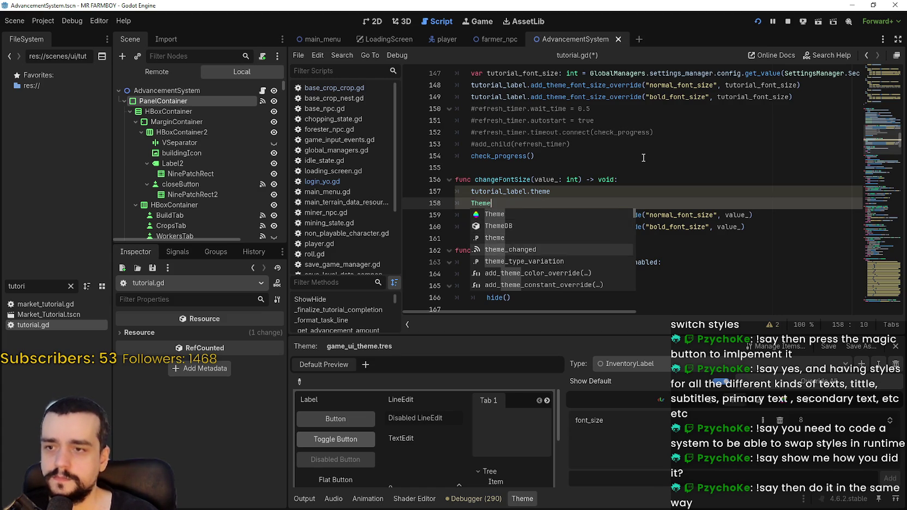
key("Up")
key("Up")
key("Up")
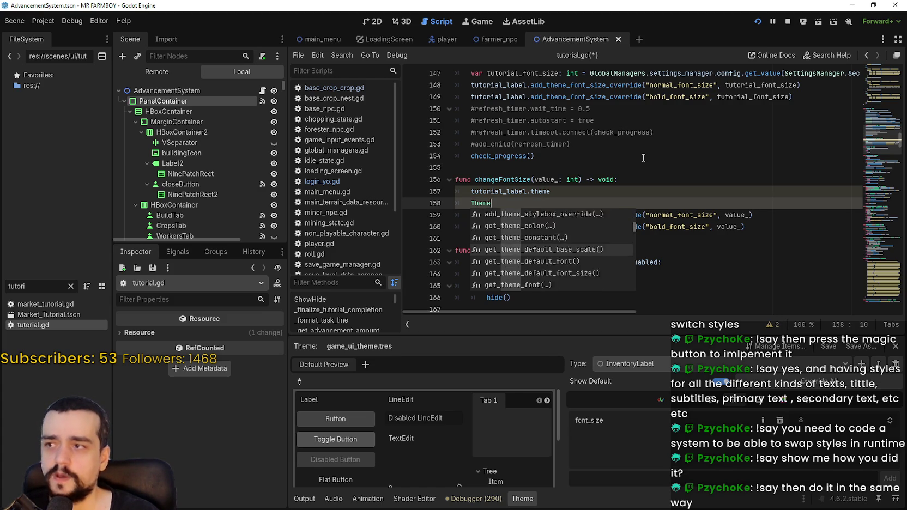
key("Up")
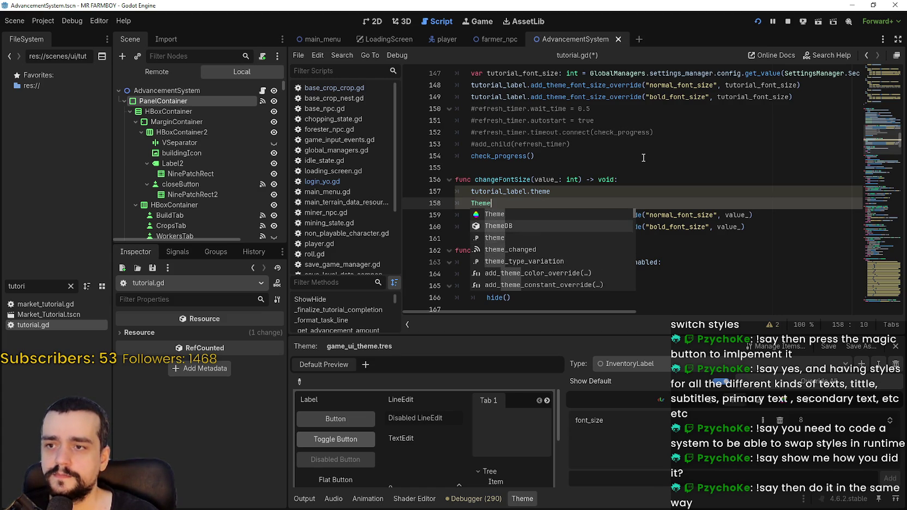
key("Return")
Look through ThemeDB's members for a change-related one, leaving the line as an unfinished 'ThemeDB.'
key("Down")
key("Down")
key("Down")
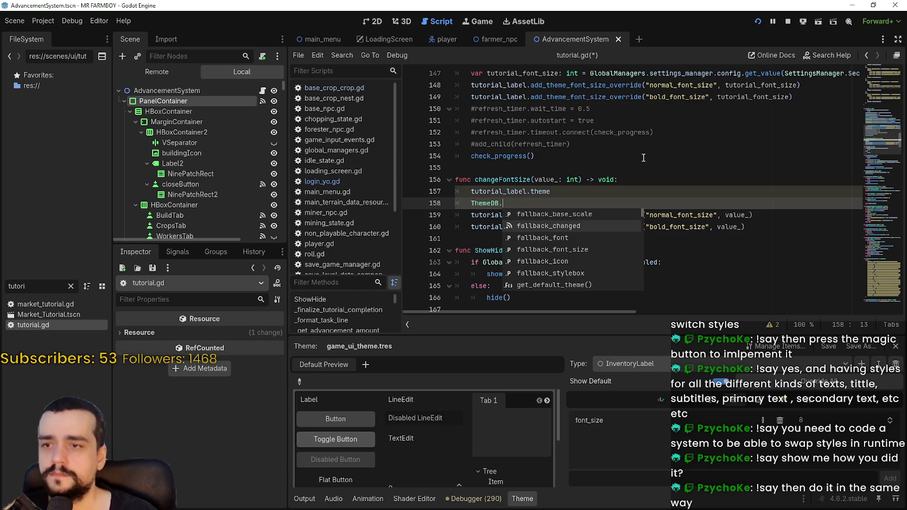
key("Down")
key("Down")
key("Down")
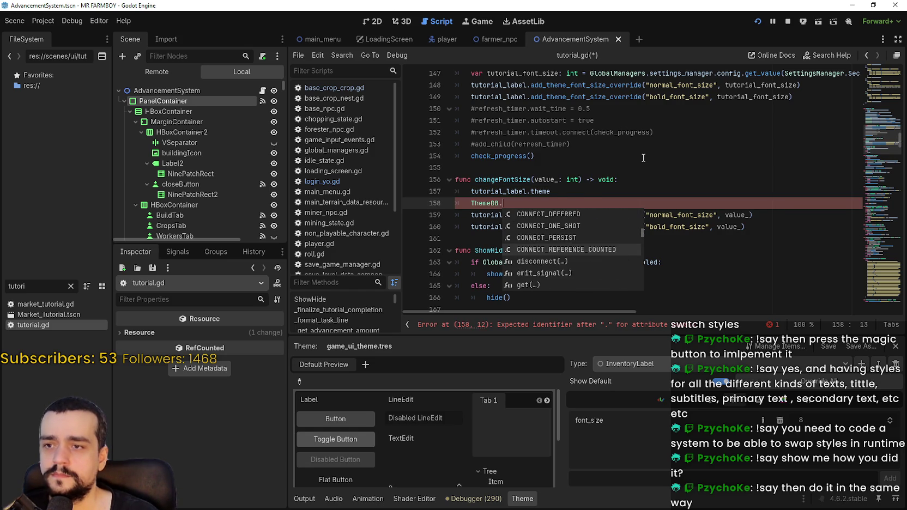
type("s")
key("Escape")
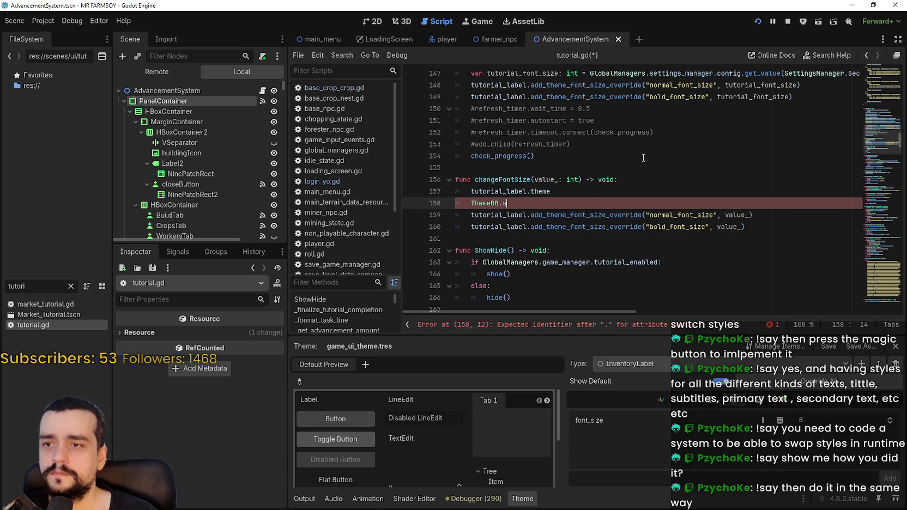
type("hange")
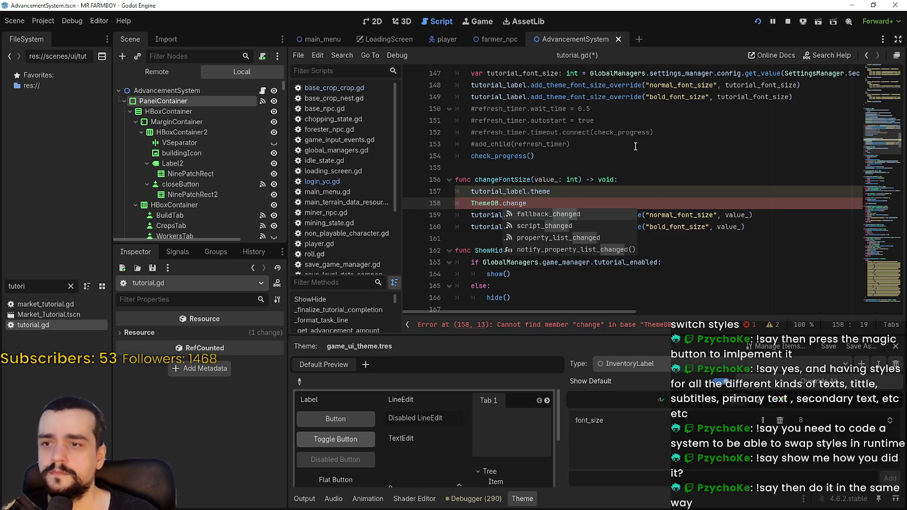
key("BackSpace")
key("BackSpace")
key("BackSpace")
key("BackSpace")
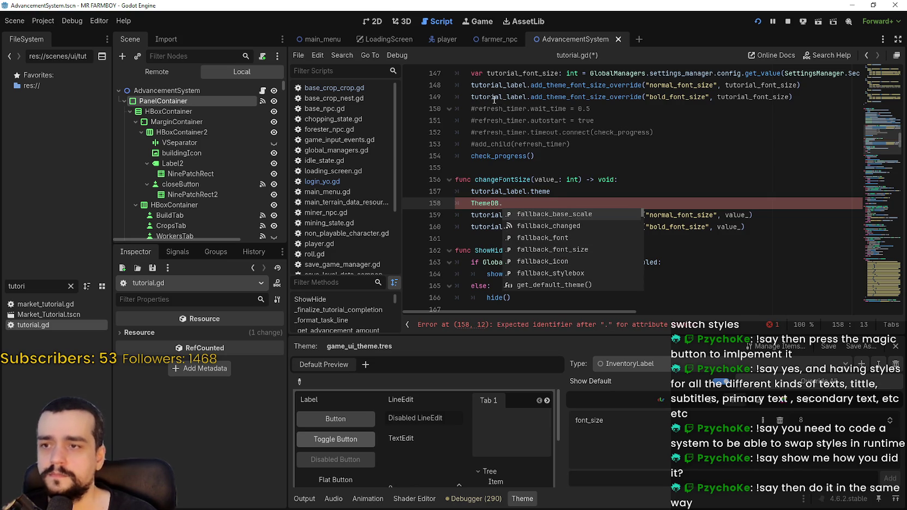
left_click(495, 156)
mouse_move(493, 208)
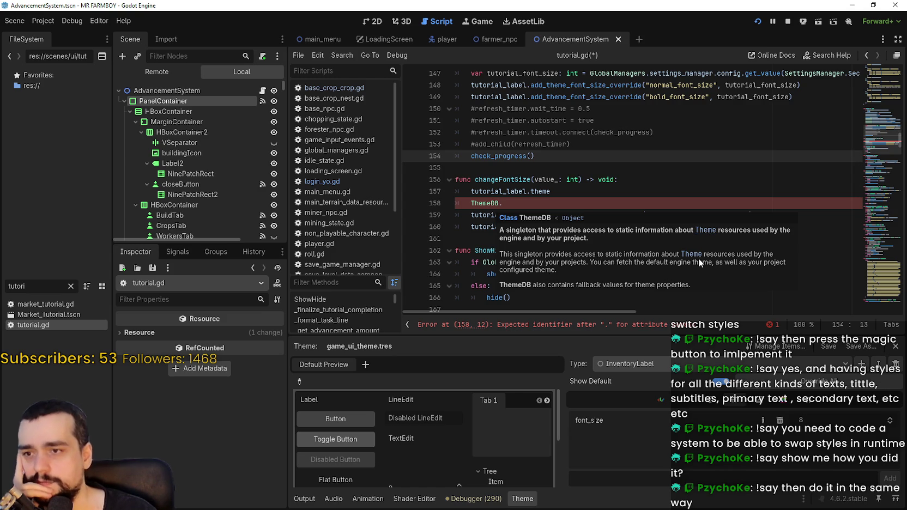
Complete line 158 as ThemeDB.get_project_theme() from ThemeDB's member suggestions
left_click(528, 205)
key("BackSpace")
type(".")
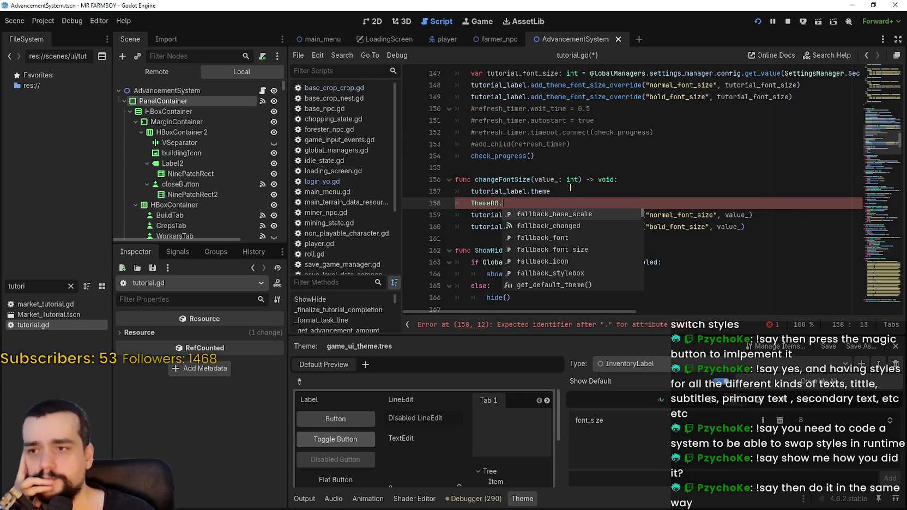
key("Down")
key("Down")
key("Down")
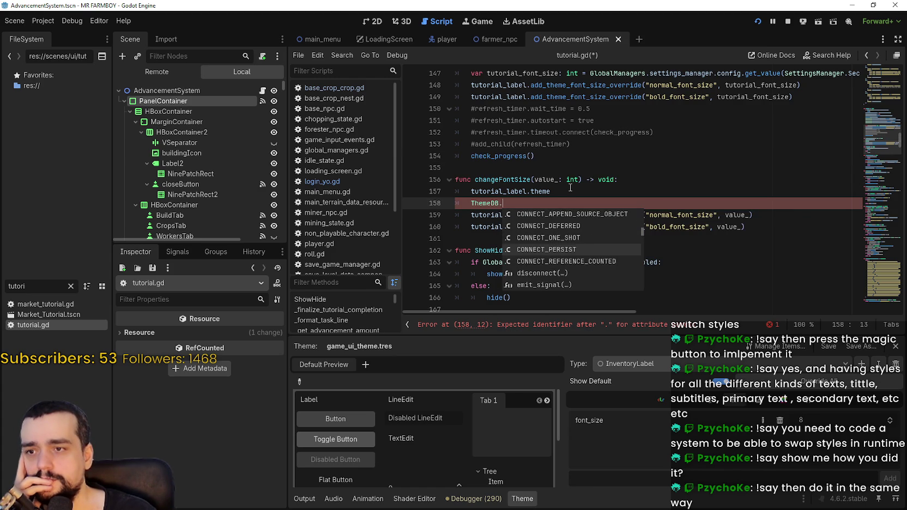
key("Up")
key("Up")
key("Up")
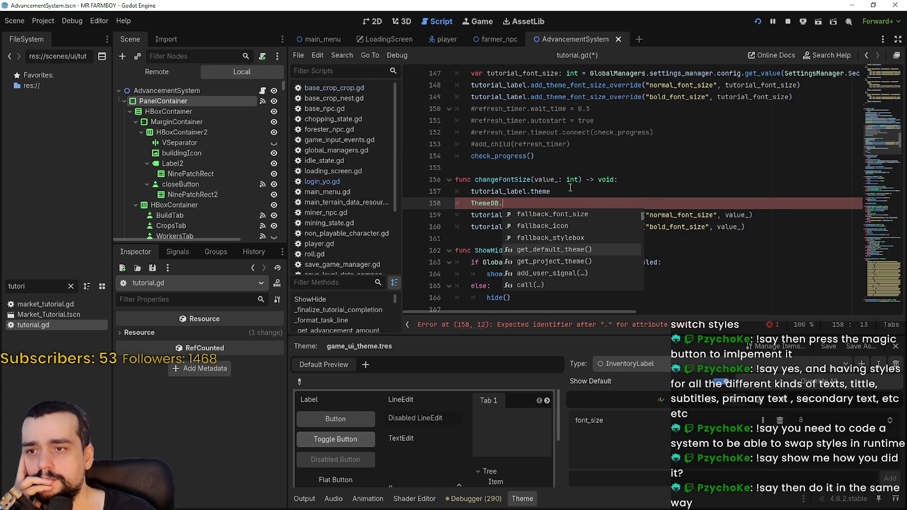
key("Down")
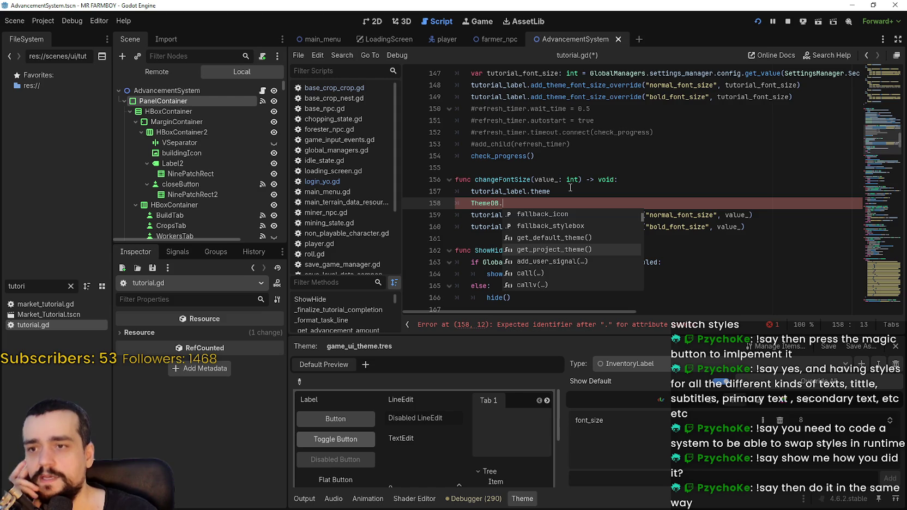
key("Return")
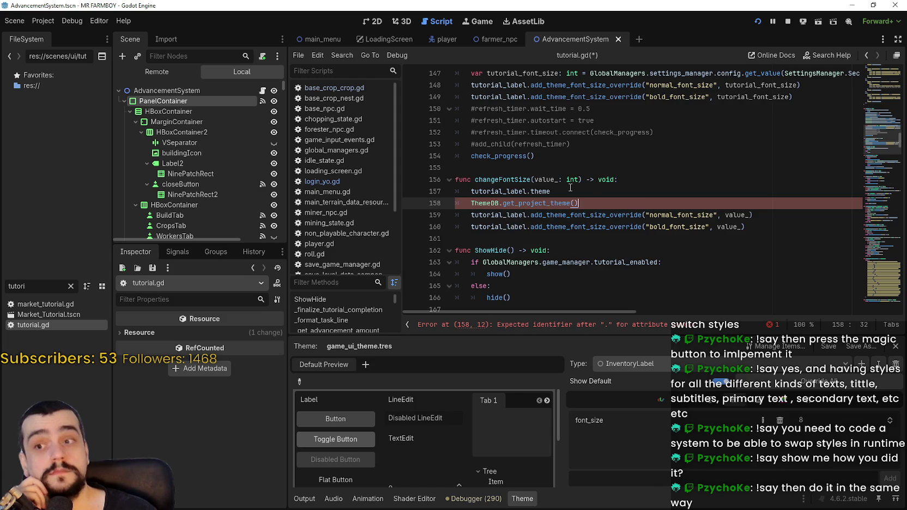
left_click(570, 187)
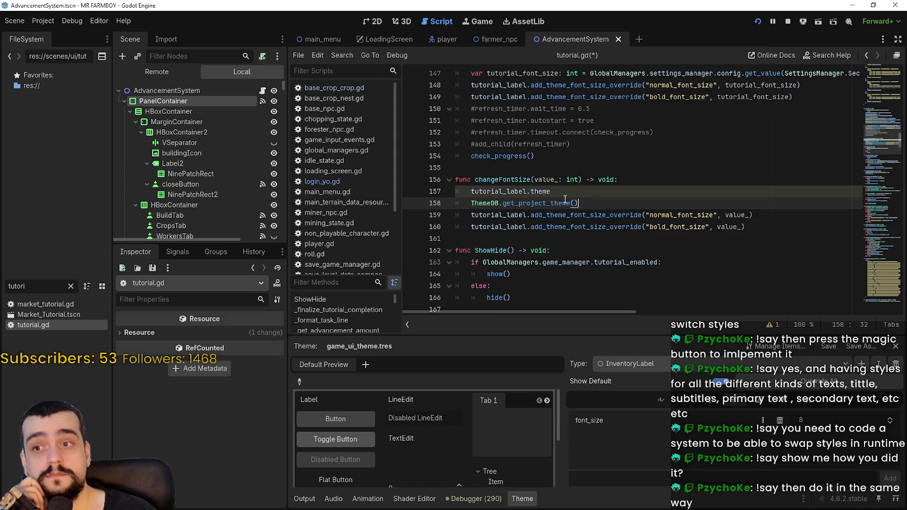
mouse_move(571, 205)
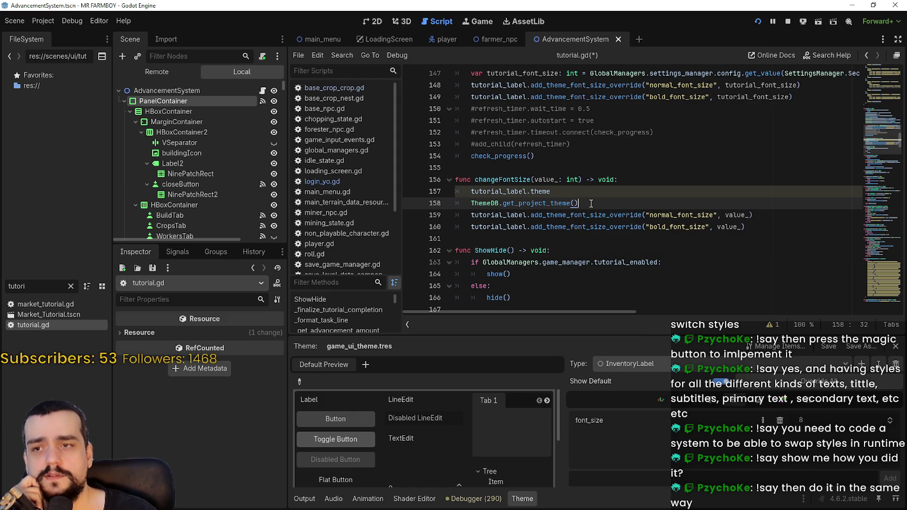
Swap the call on line 158 to ThemeDB.get_default_theme() via the getter suggestions
double_click(545, 204)
left_click(615, 207, "shift")
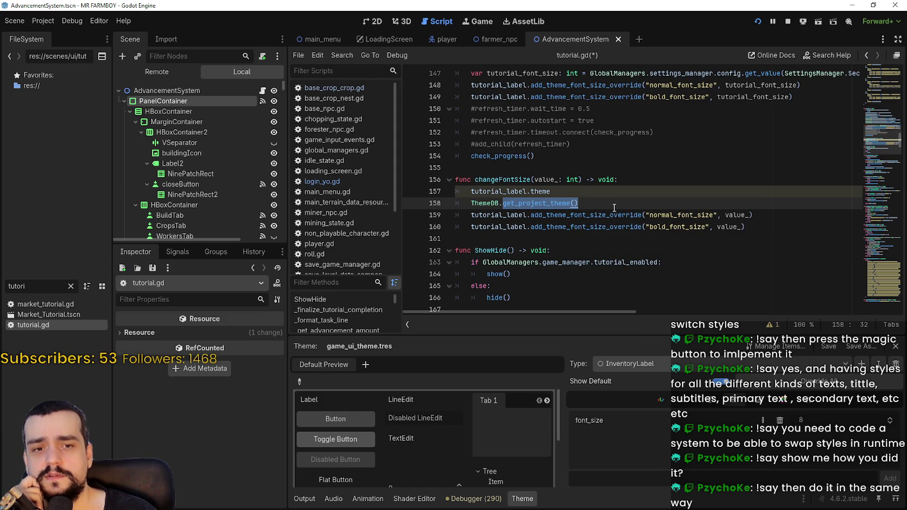
left_click(559, 203)
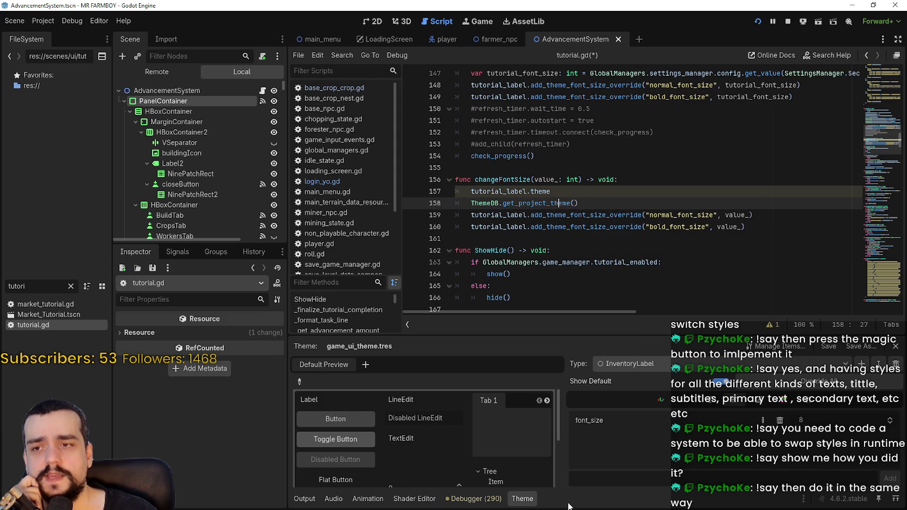
double_click(528, 202)
left_click(619, 198, "shift")
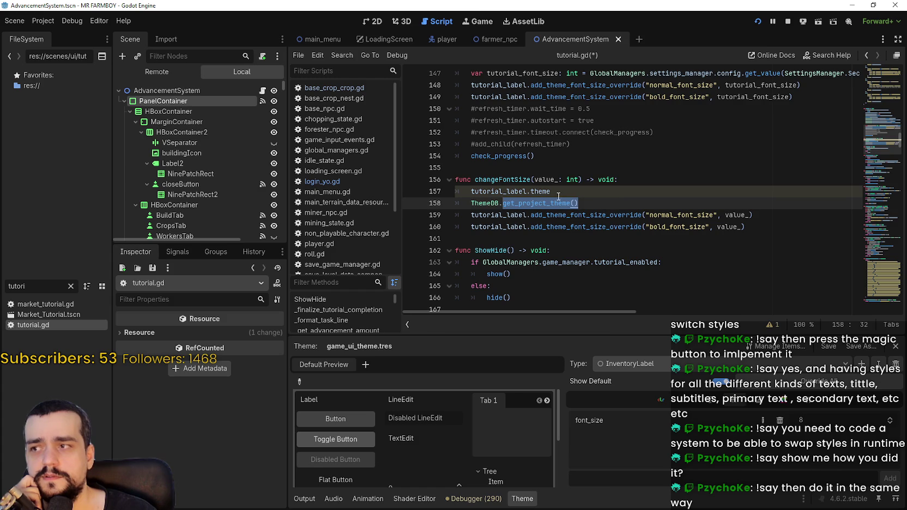
mouse_move(553, 205)
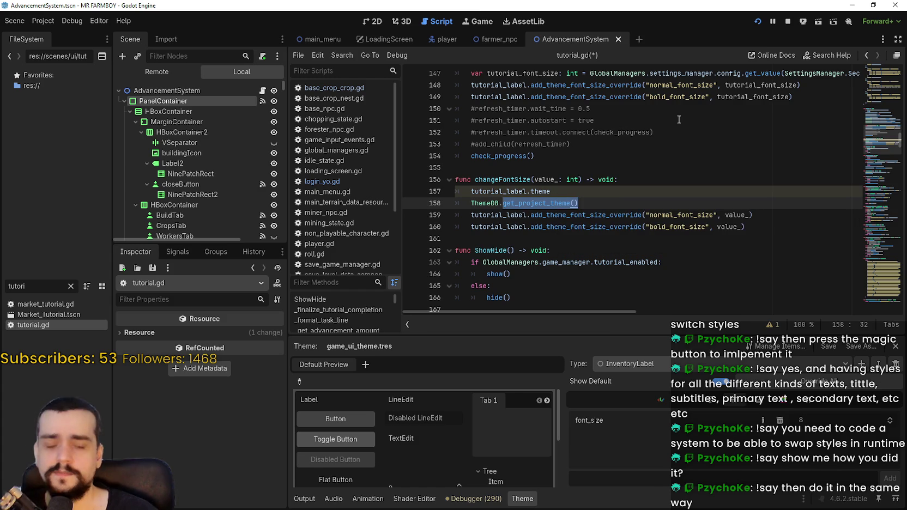
key("BackSpace")
type("get_")
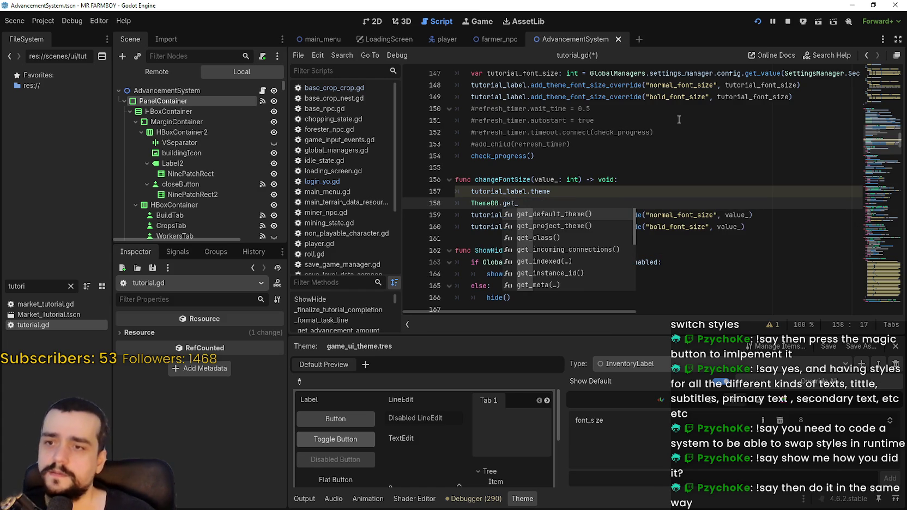
key("Down")
key("Down")
key("Down")
key("Down")
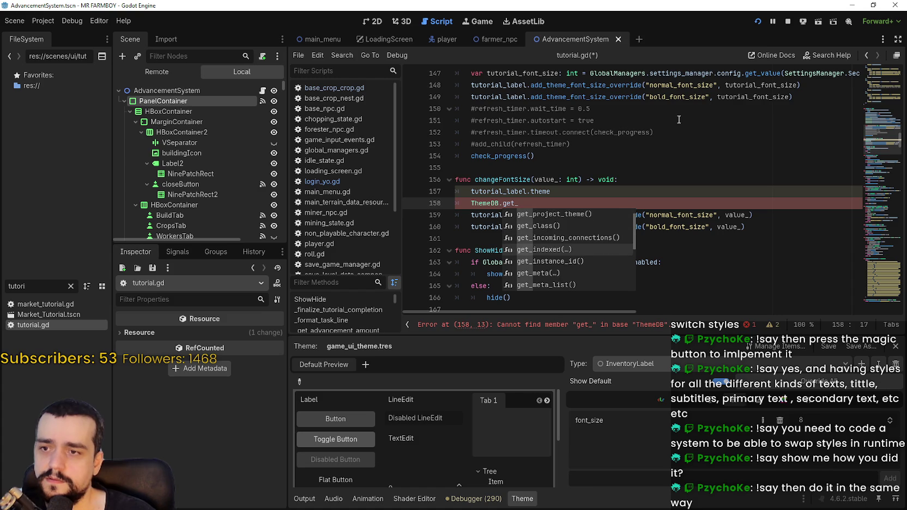
key("Up")
key("Up")
key("Up")
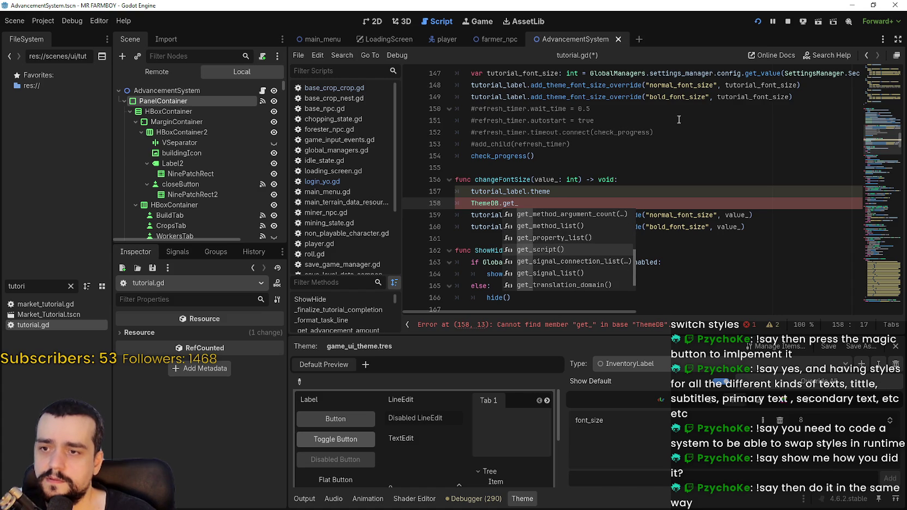
key("Up")
key("Up")
key("Up")
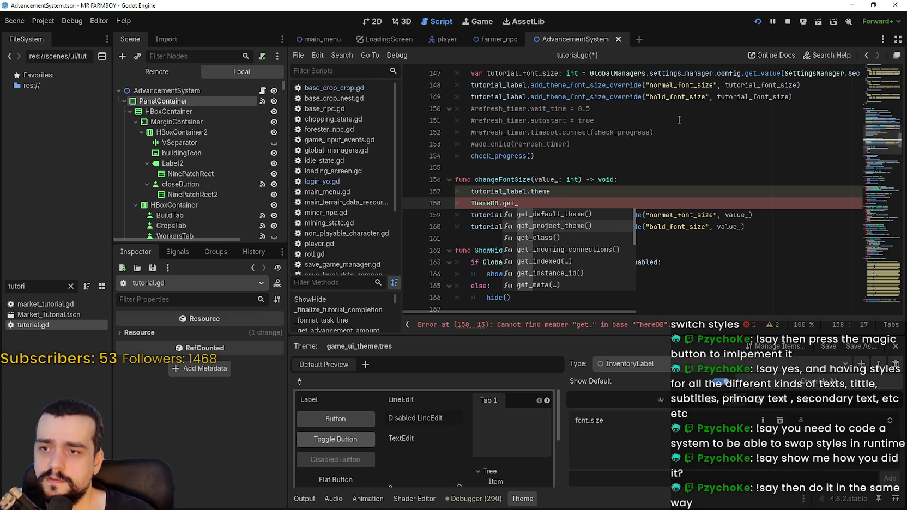
key("Down")
key("Up")
key("Return")
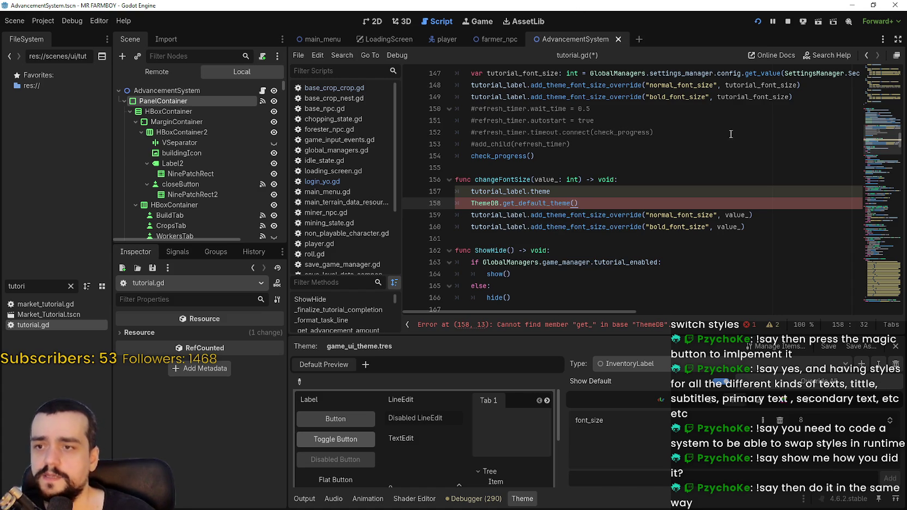
Change it back to get_project_theme() and place the caret at the start of the ThemeDB line
mouse_move(584, 212)
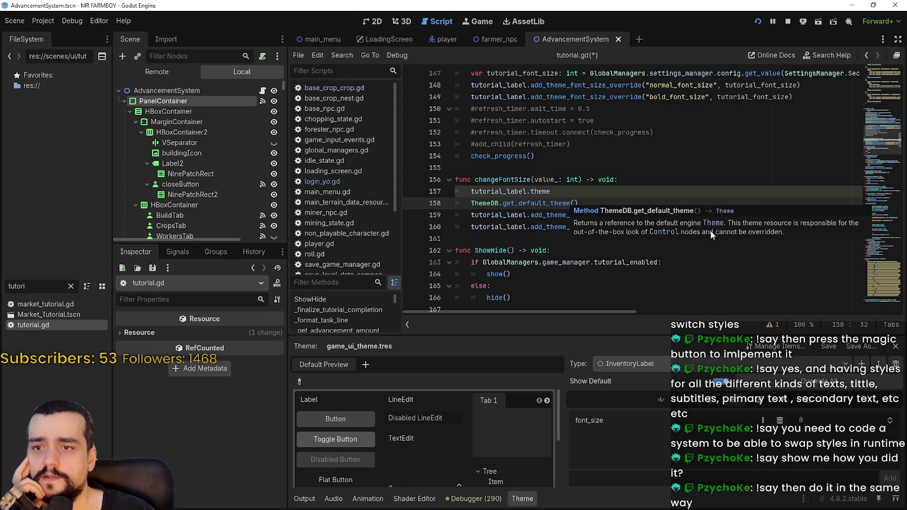
mouse_move(558, 205)
left_mouse_down()
mouse_move(619, 206)
mouse_move(502, 203)
left_mouse_up()
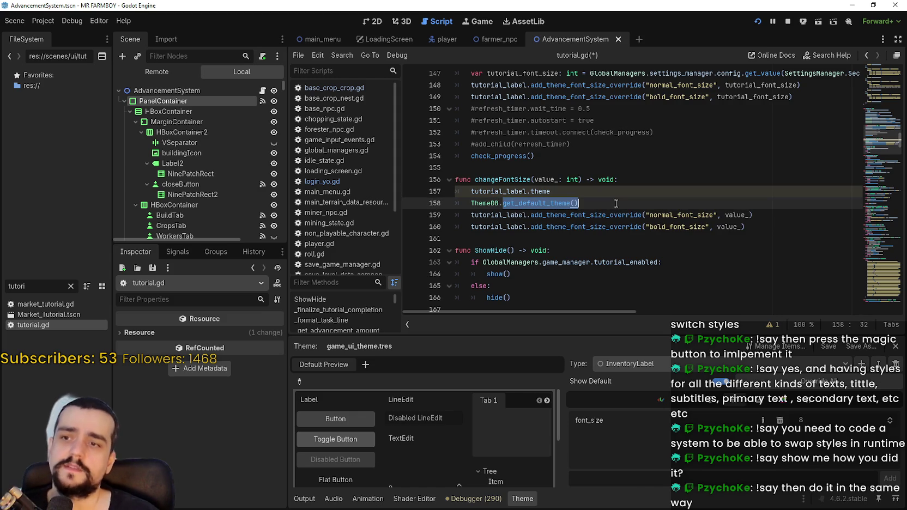
type("get_proj")
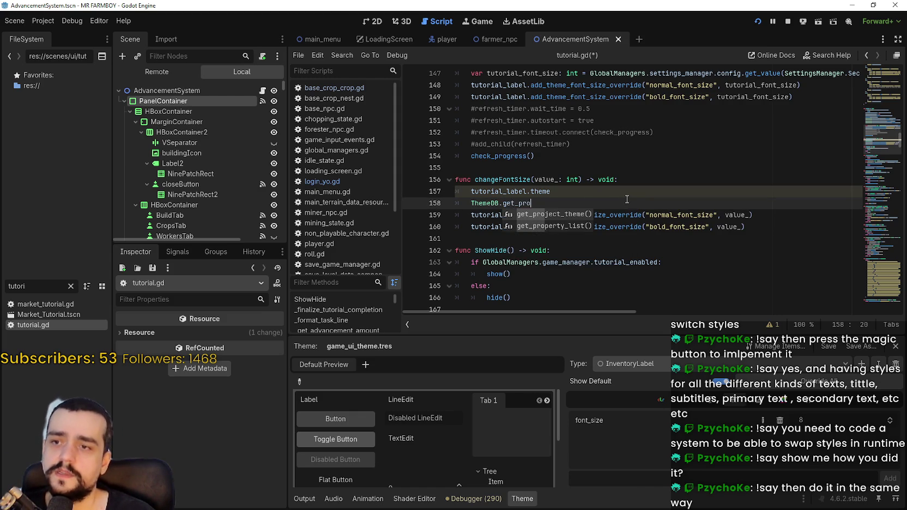
key("Return")
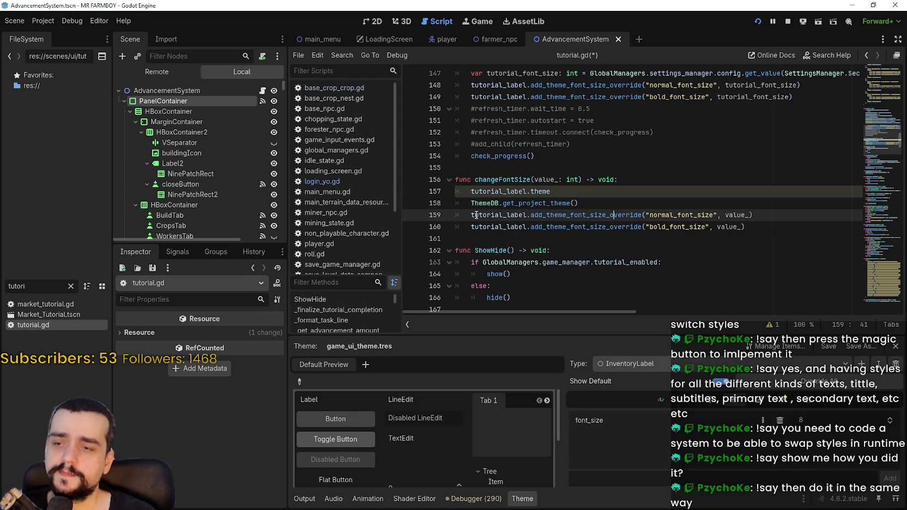
left_click(466, 205)
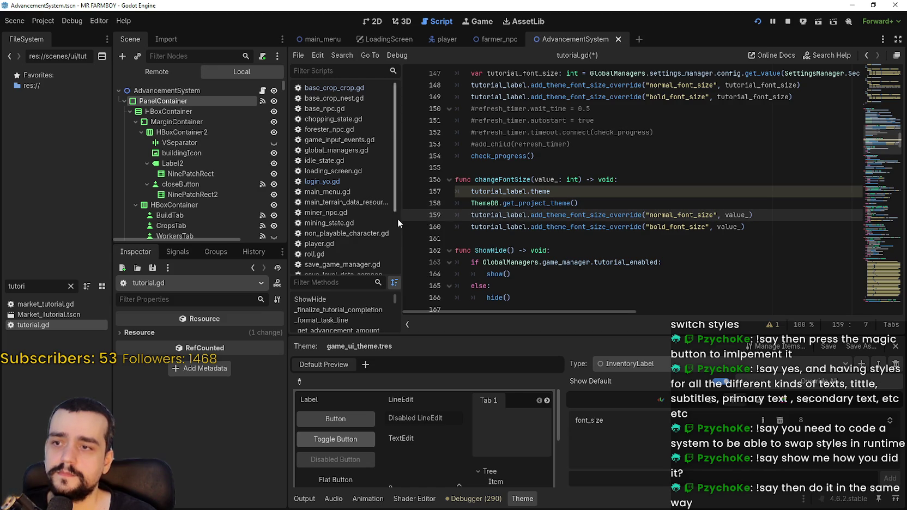
scroll(395, 218, "down", 3)
left_click(591, 191)
left_click(594, 203)
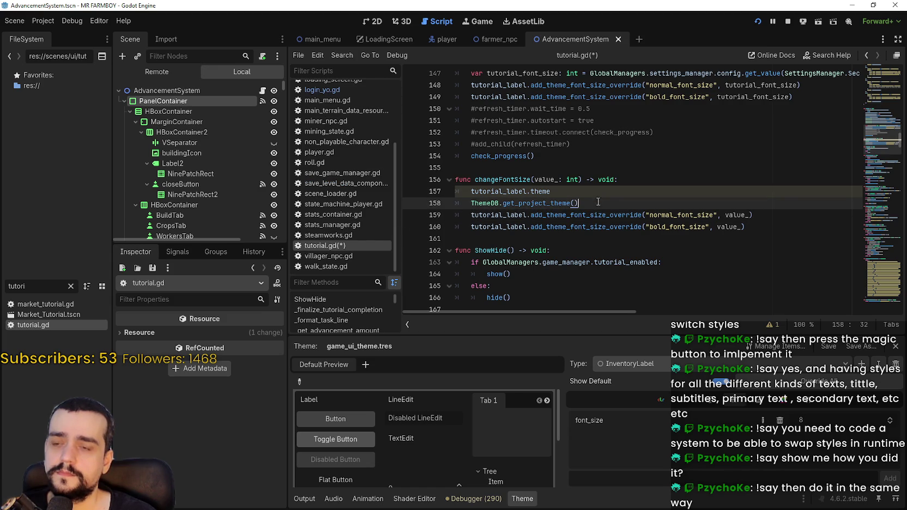
Turn line 158 into 'var theme_: Theme = ThemeDB.get_project_theme()'
left_click(472, 206)
type("var ")
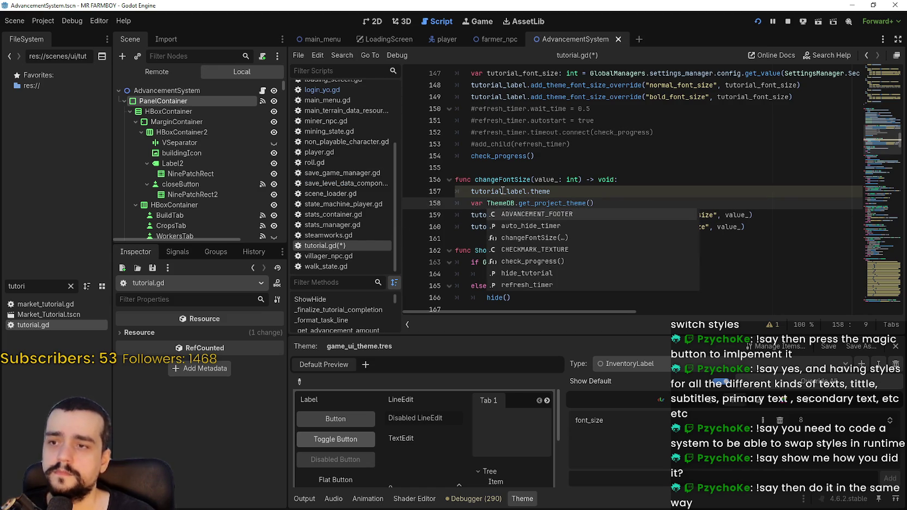
type("theme_ =")
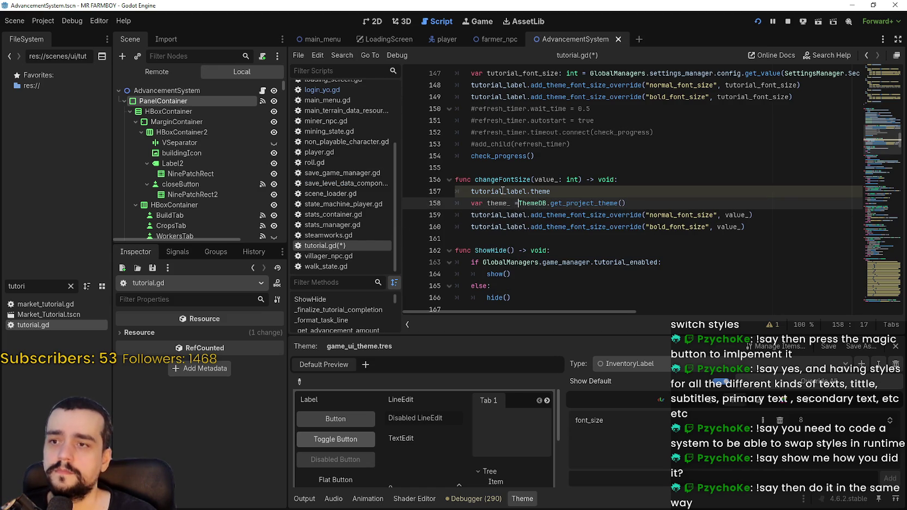
left_click(511, 204)
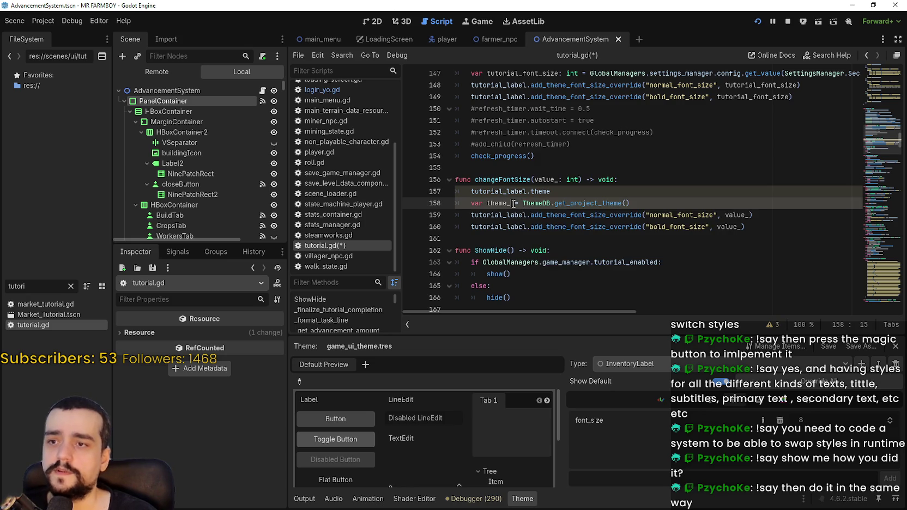
type(": T")
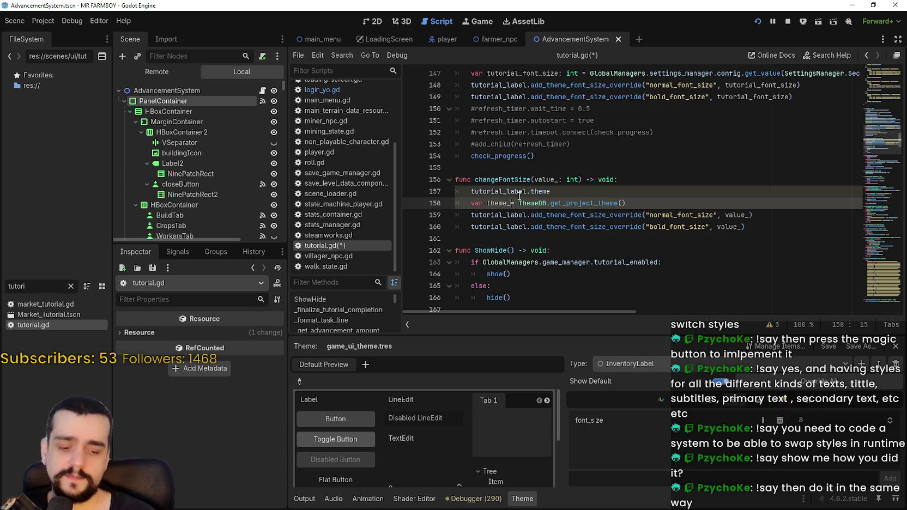
type("heme")
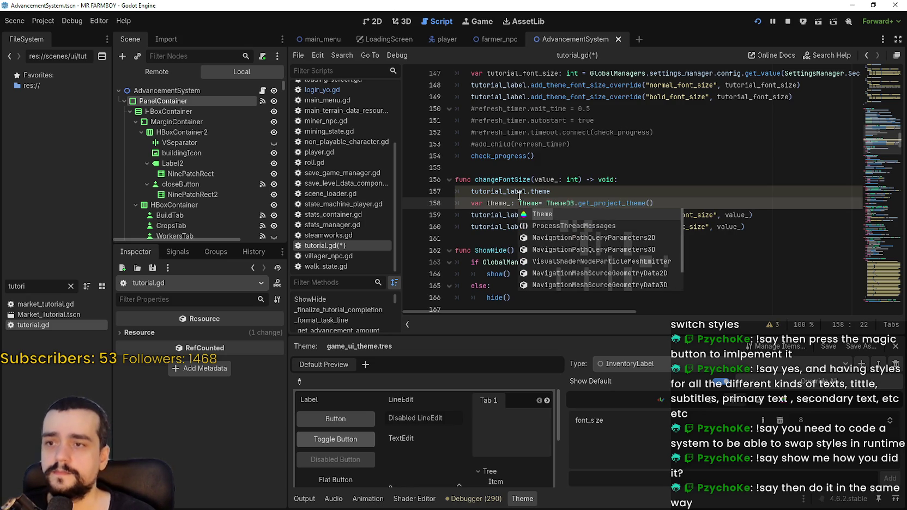
left_click(523, 191)
Add a print(theme_) line below the theme_ declaration
left_click(676, 202)
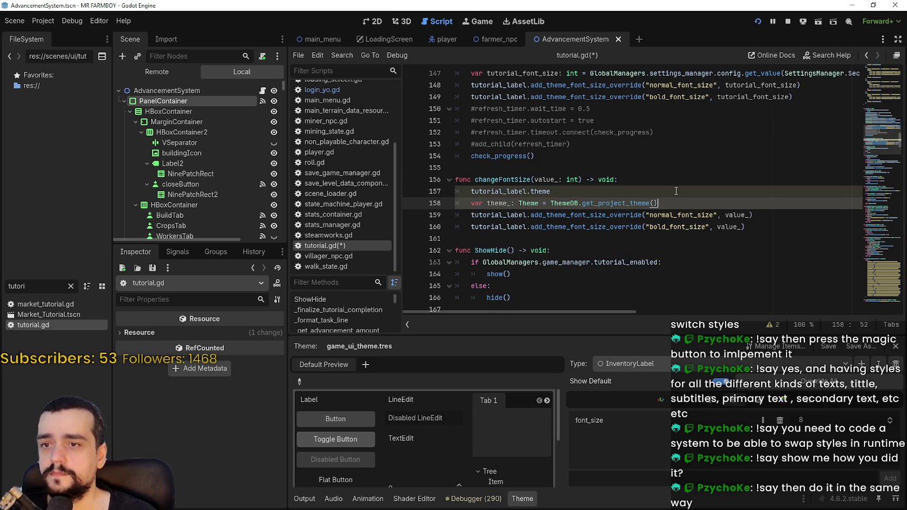
key("Return")
type("print")
type("(theme")
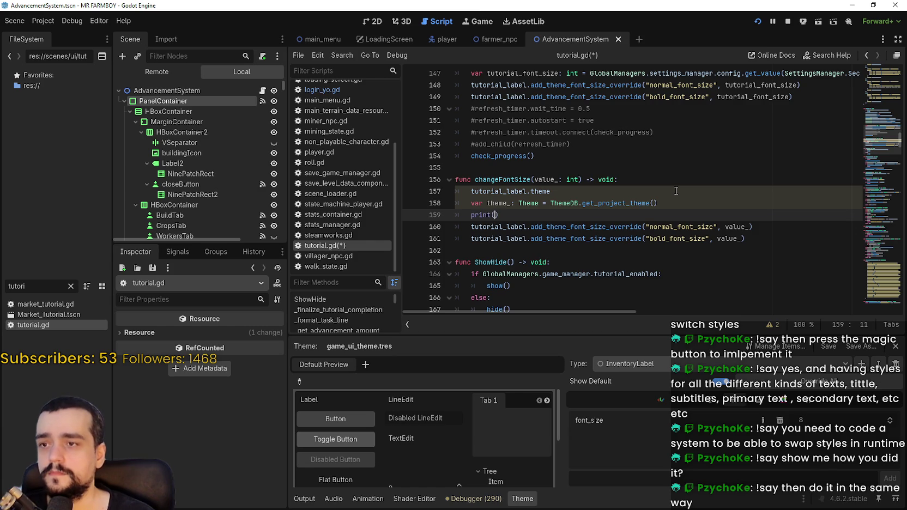
key("Return")
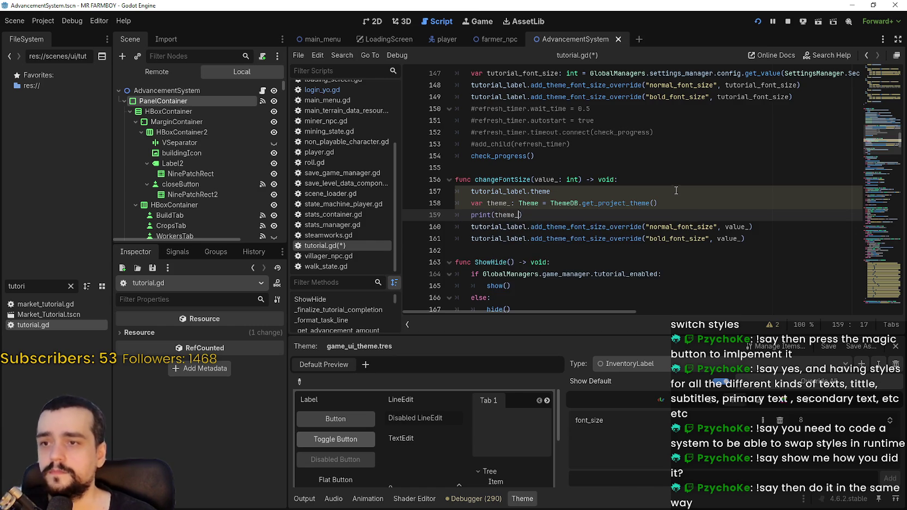
left_click(603, 239)
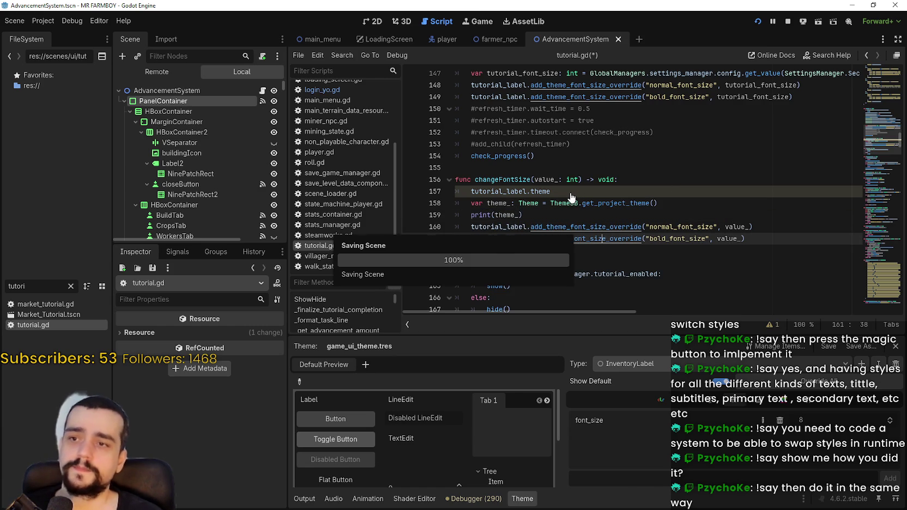
Delete the leftover tutorial_label.theme line, add a breakpoint at line 159, and save
left_click_drag(569, 192, 419, 186)
key("BackSpace")
key("BackSpace")
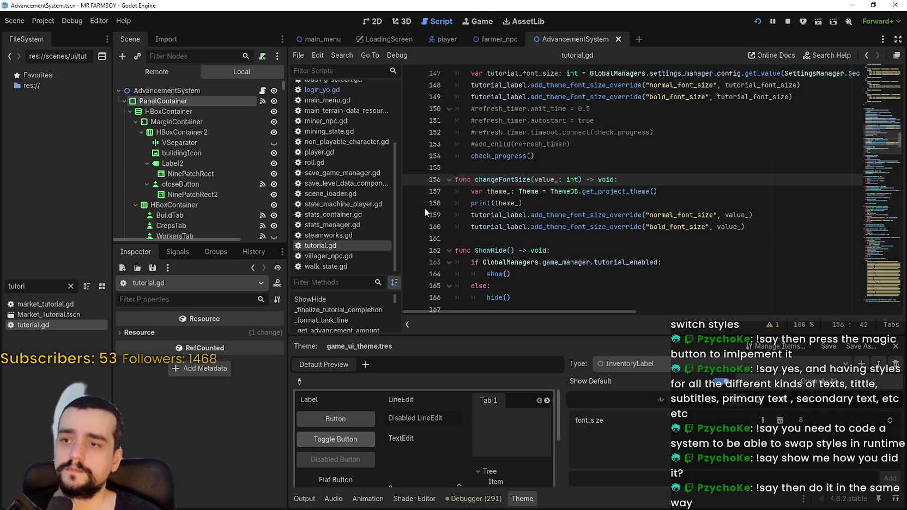
left_click(411, 215)
key("ctrl+s")
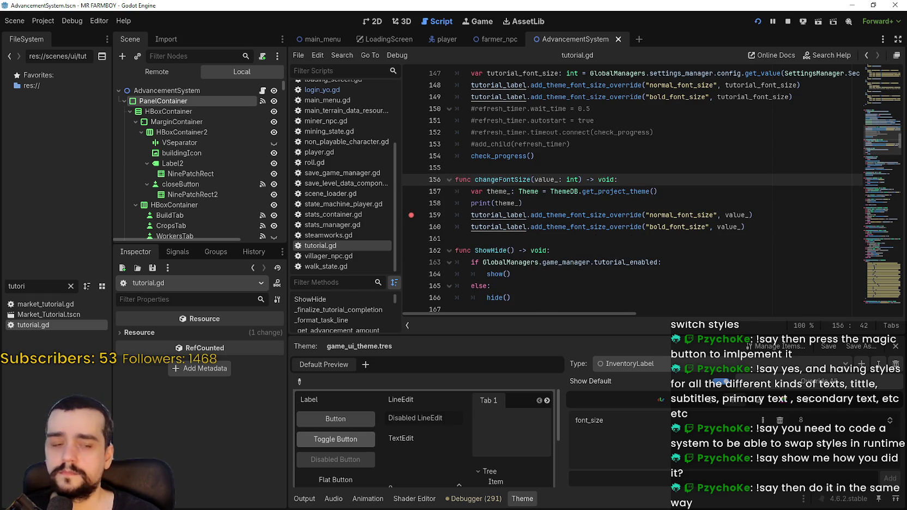
key("alt+Tab")
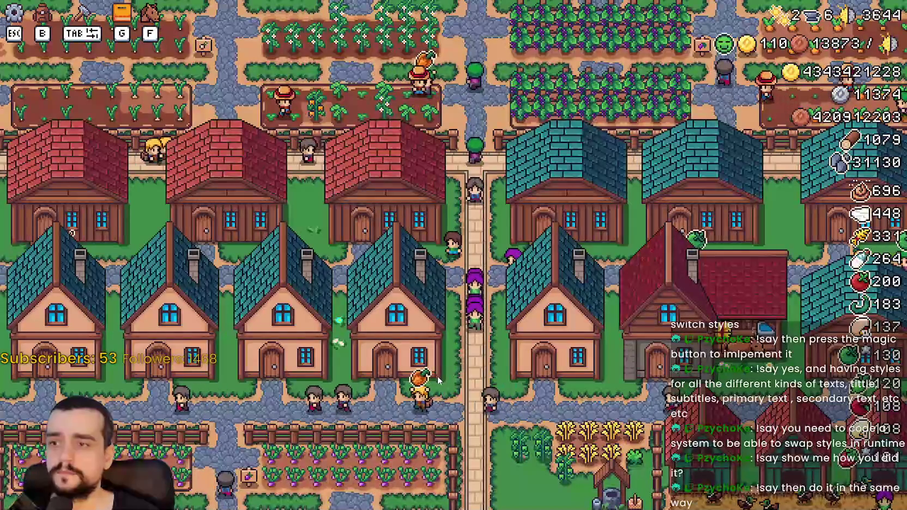
Pause the game and set Tutorial Font Size to 7 in the Accessibility options
key("Escape")
left_click(449, 188)
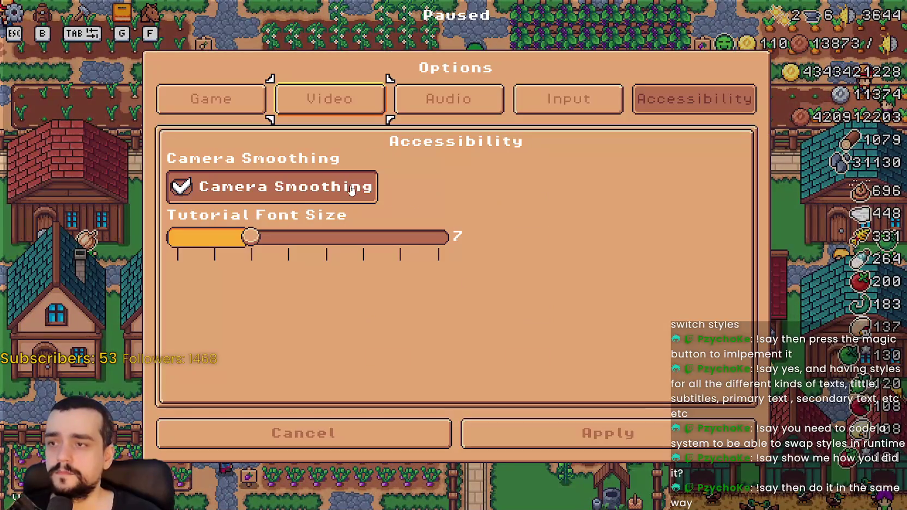
left_click(248, 237)
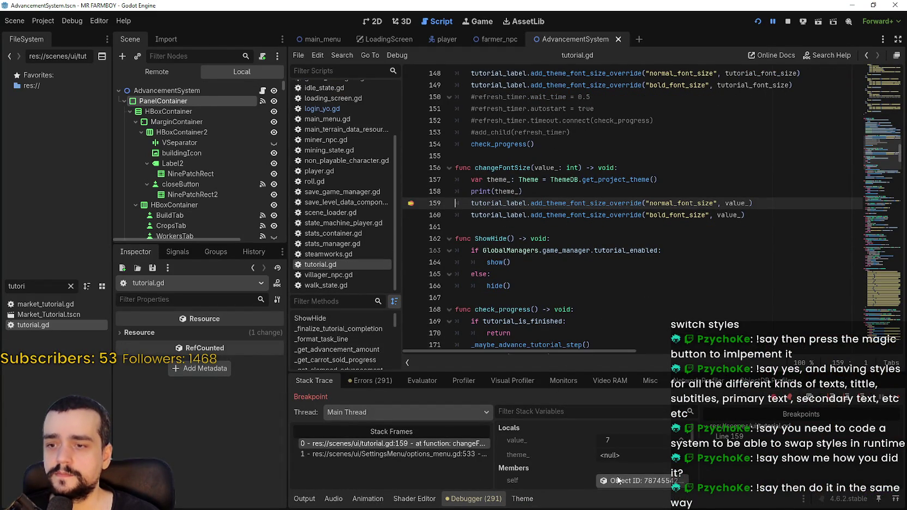
scroll(611, 477, "down", 2)
left_click(438, 444)
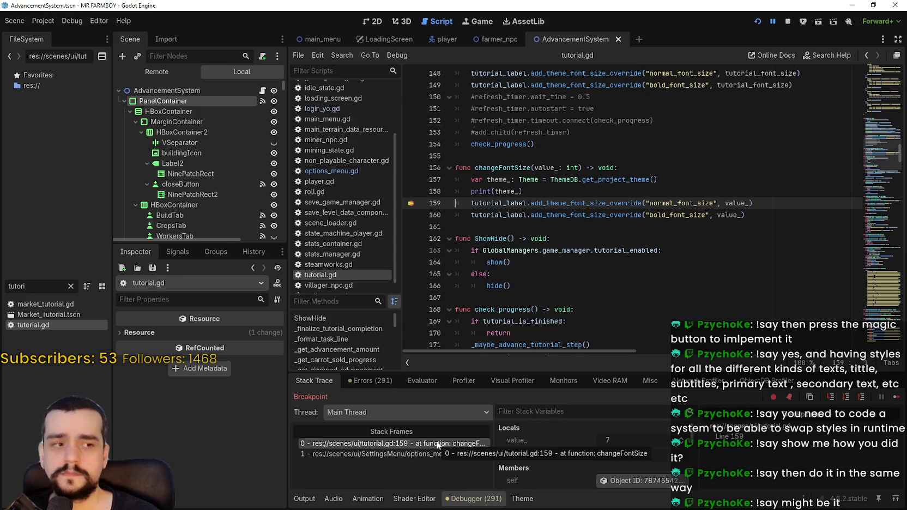
left_click(532, 238)
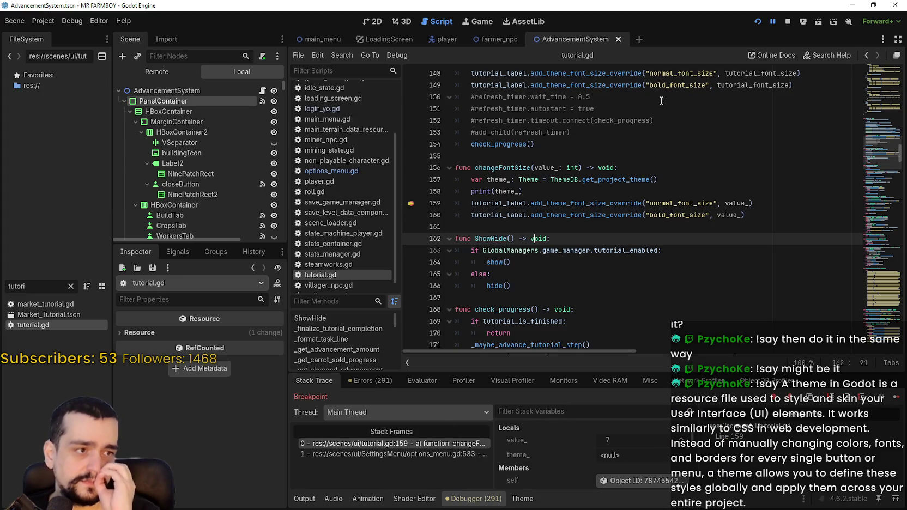
mouse_move(610, 180)
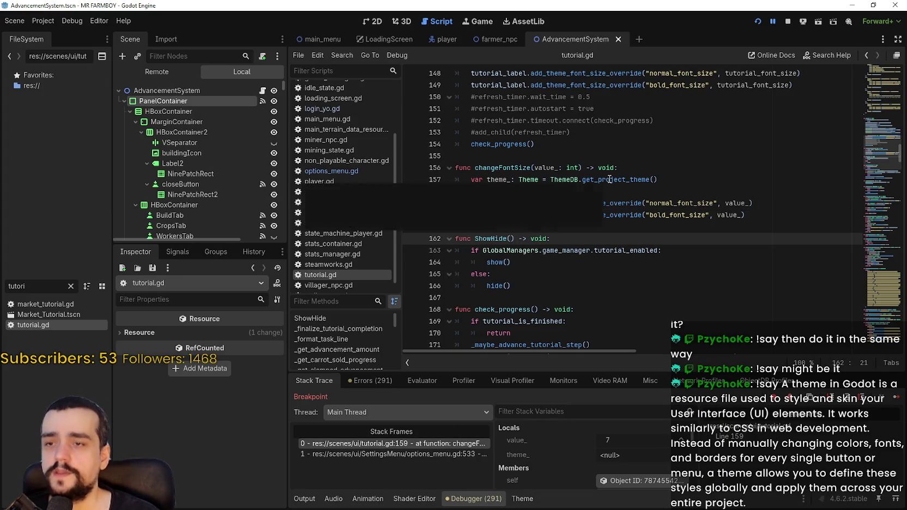
left_click(675, 184)
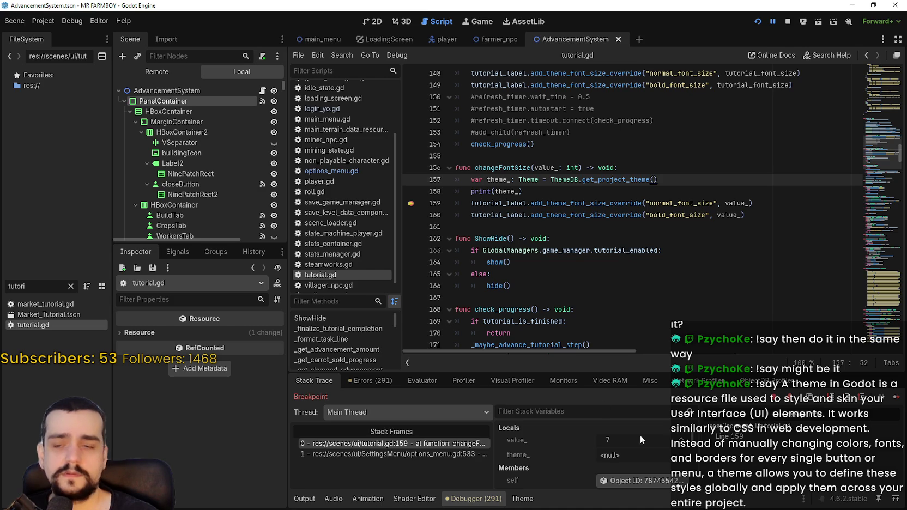
scroll(600, 429, "down", 1)
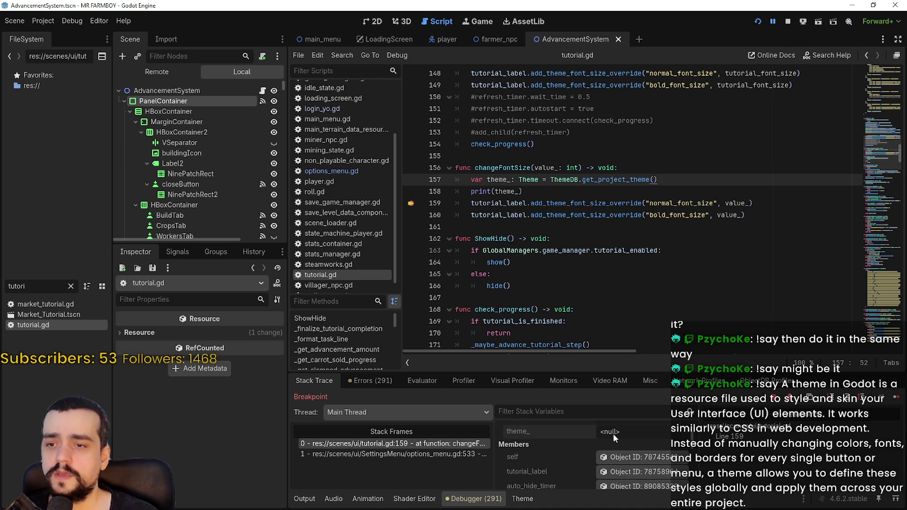
scroll(613, 434, "up", 1)
scroll(653, 293, "up", 3)
scroll(643, 293, "down", 1)
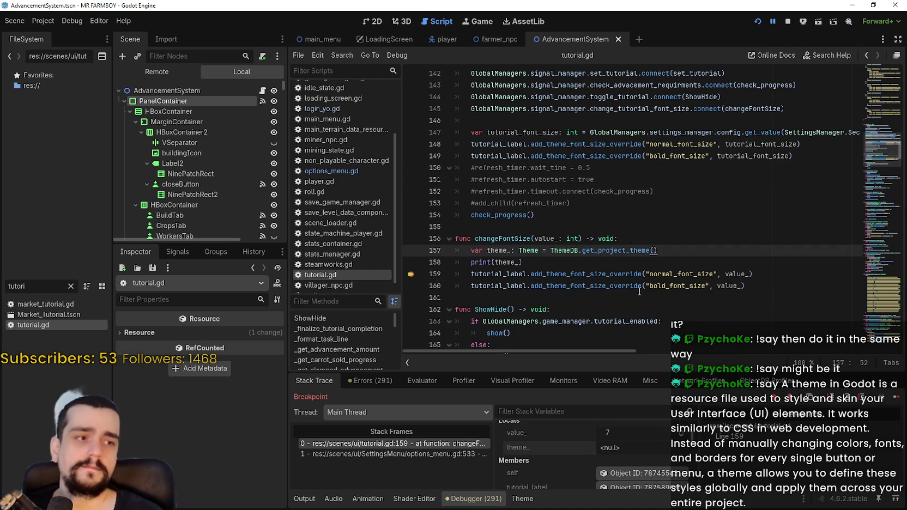
scroll(643, 293, "down", 1)
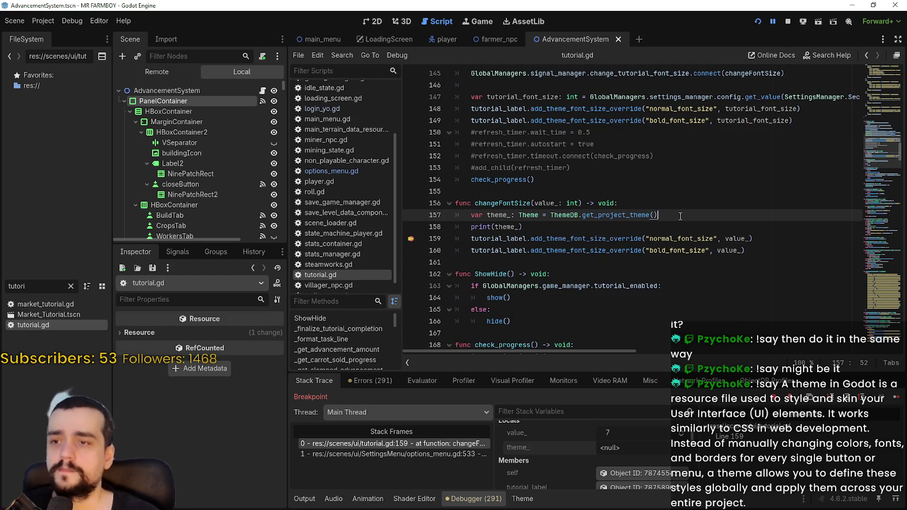
Add line 158 'var theme_default: Theme = ThemeDB.get_default_theme()'
key("Return")
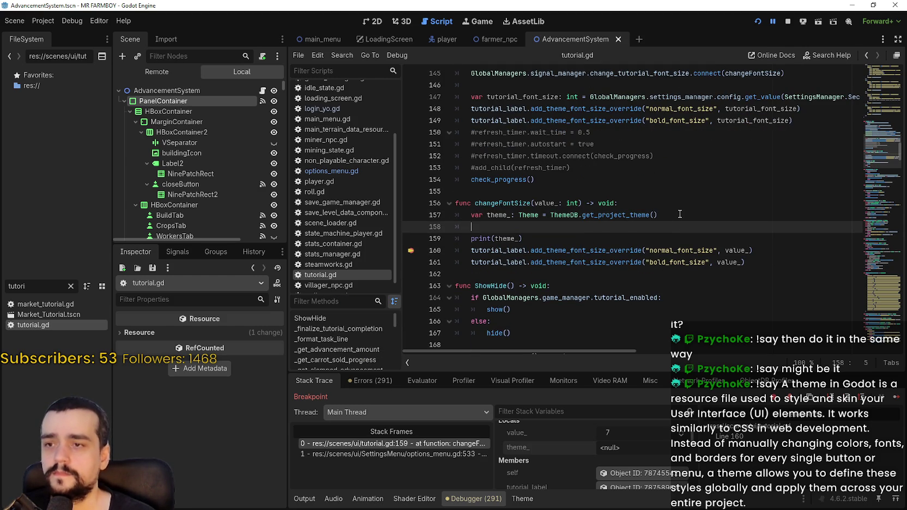
type("var the")
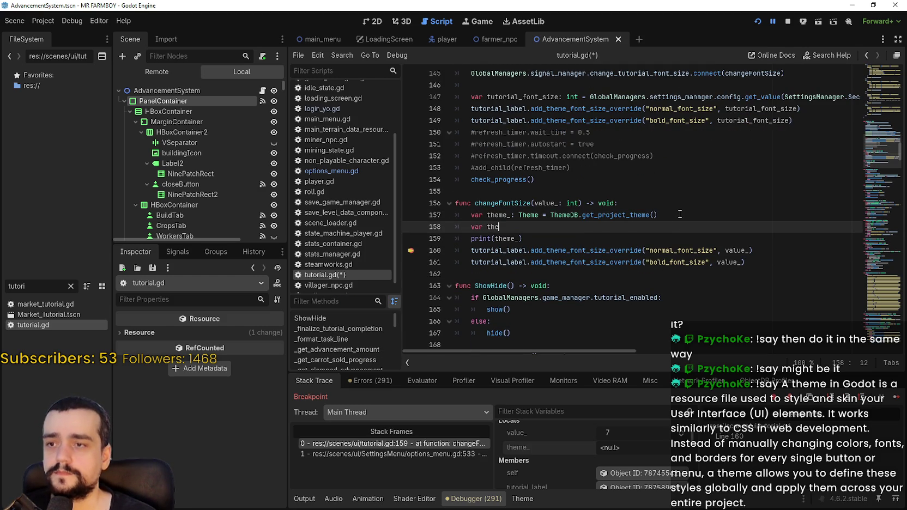
type("default: T")
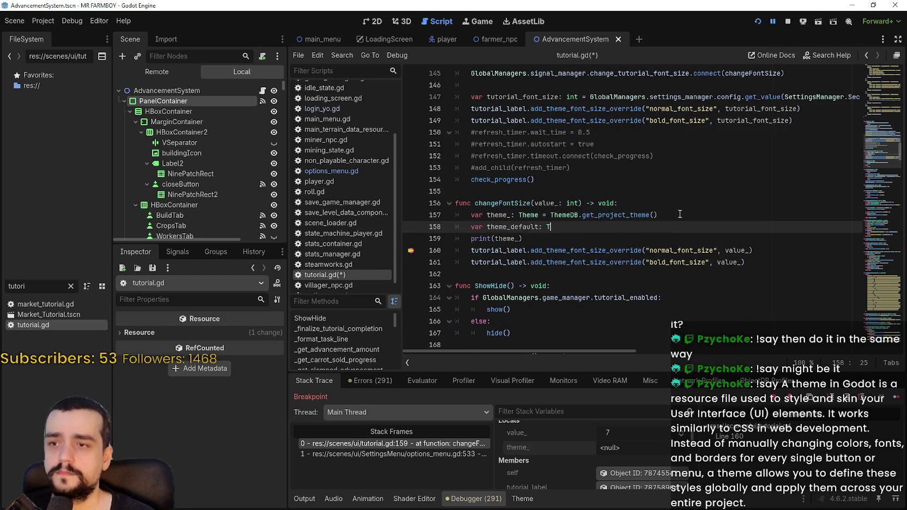
type("me")
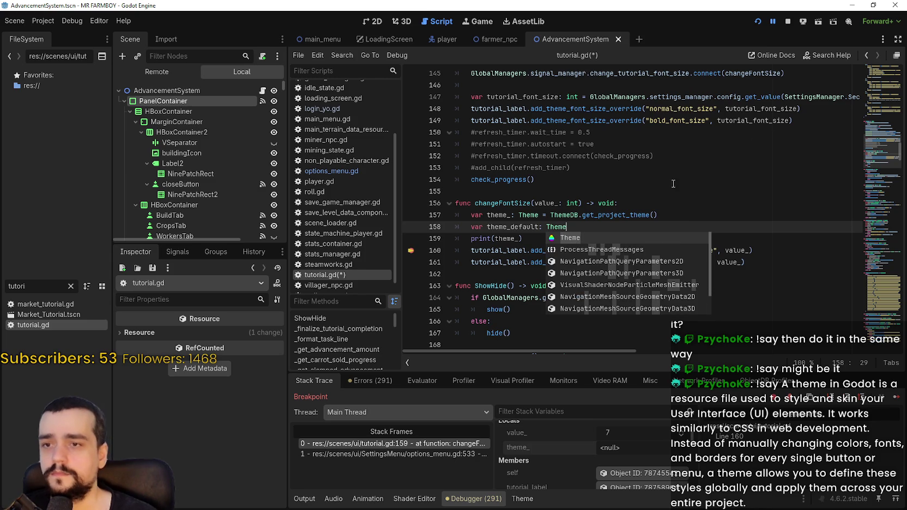
left_click(672, 189)
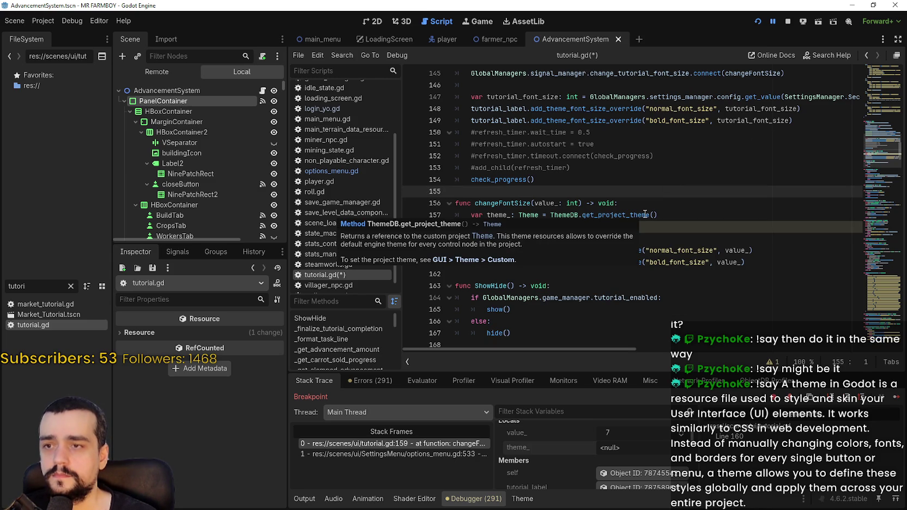
left_click(635, 204)
key("Down")
key("Down")
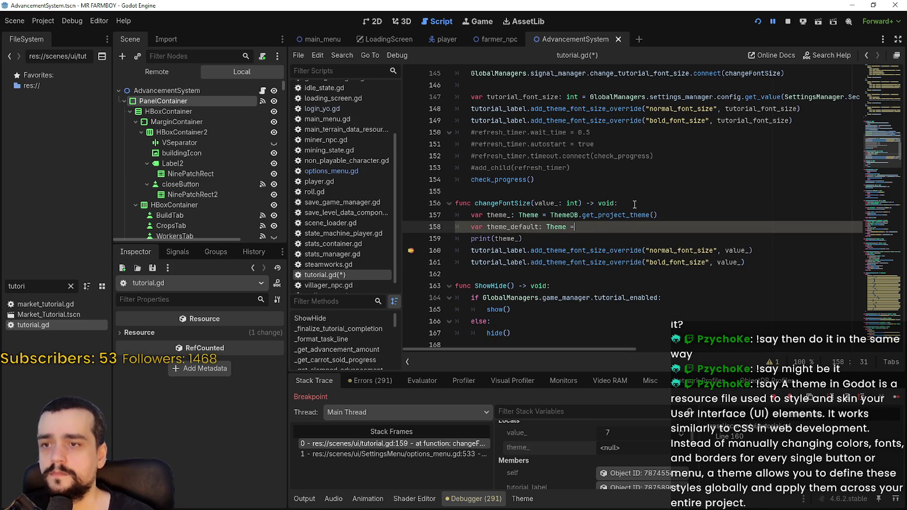
type("Theme")
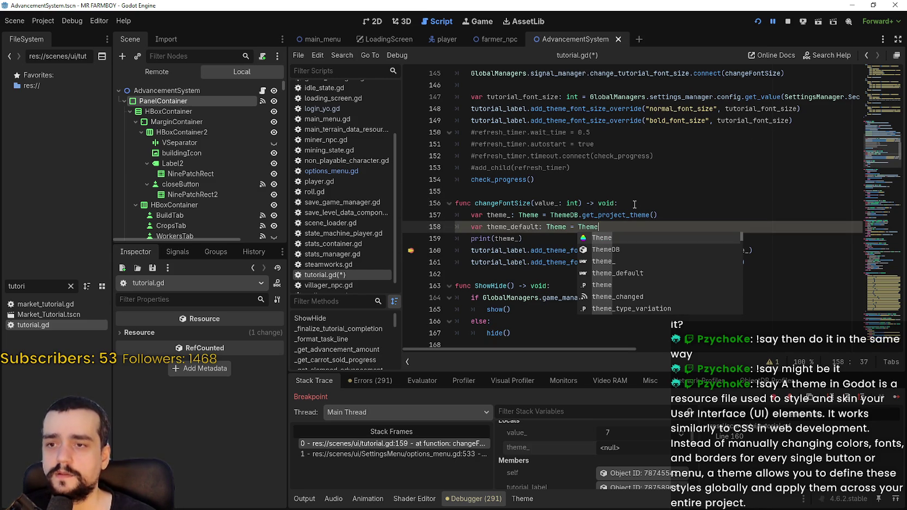
type("DB.")
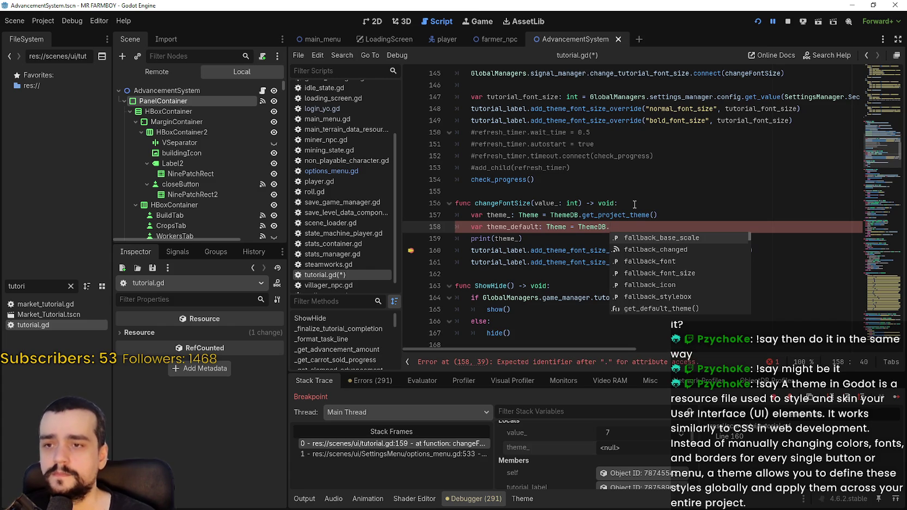
key("BackSpace")
key("BackSpace")
key("BackSpace")
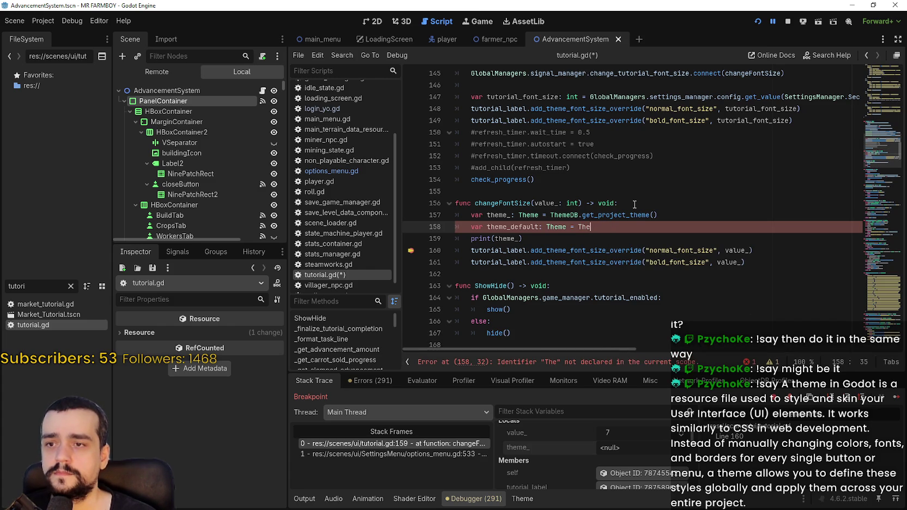
type("Db")
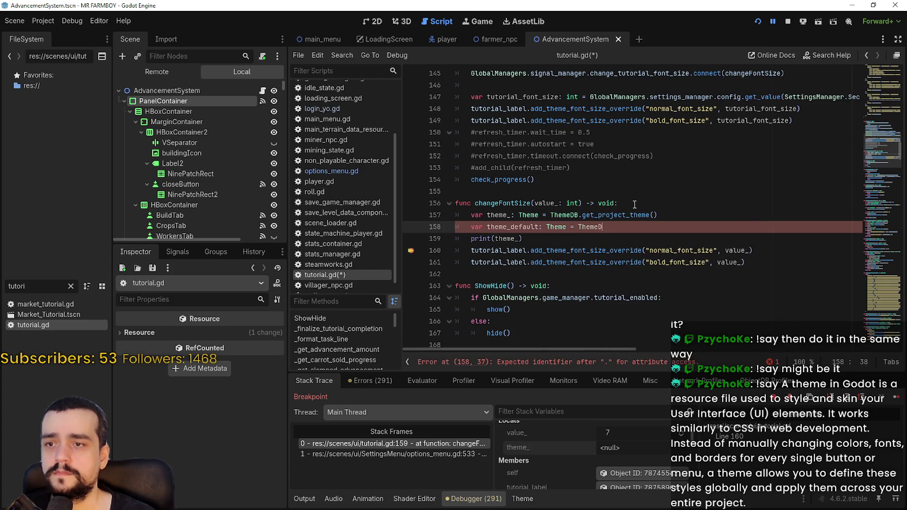
type(".")
type("B")
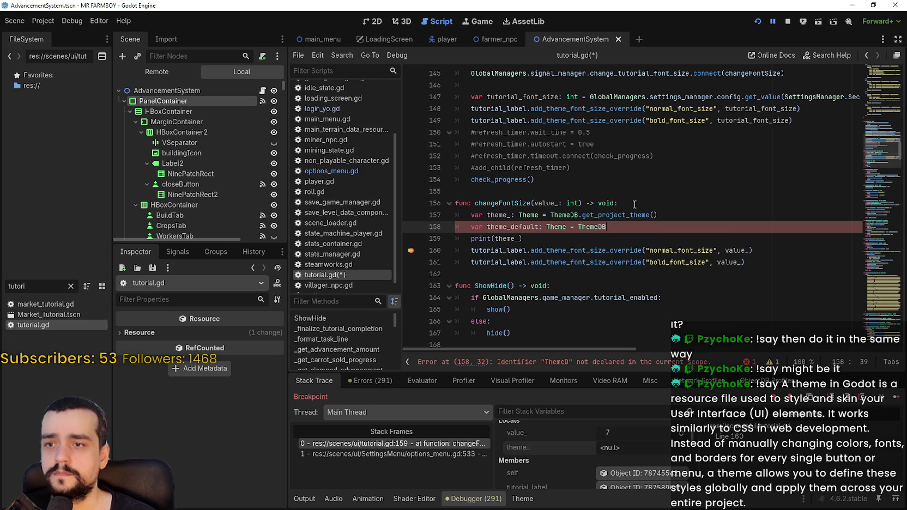
type("get_def")
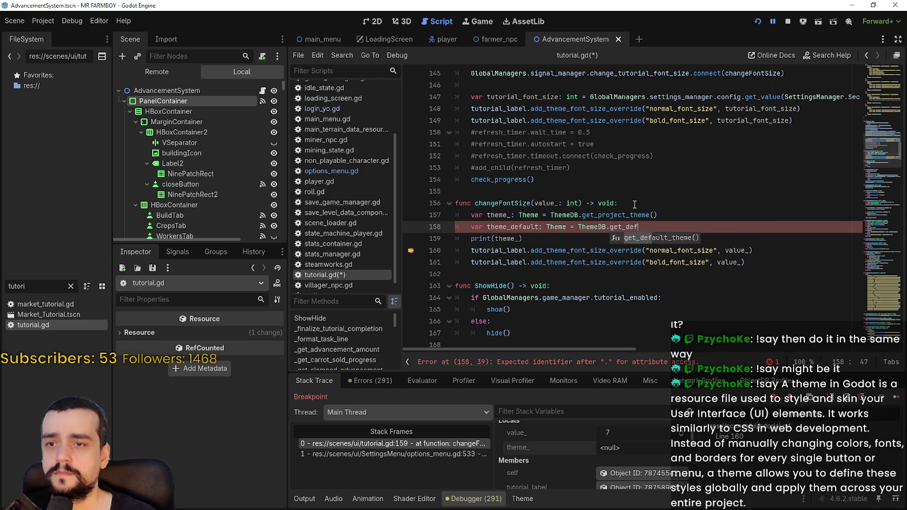
key("Return")
Save the script, add a print(theme_) line, and show the Output log
key("ctrl+s")
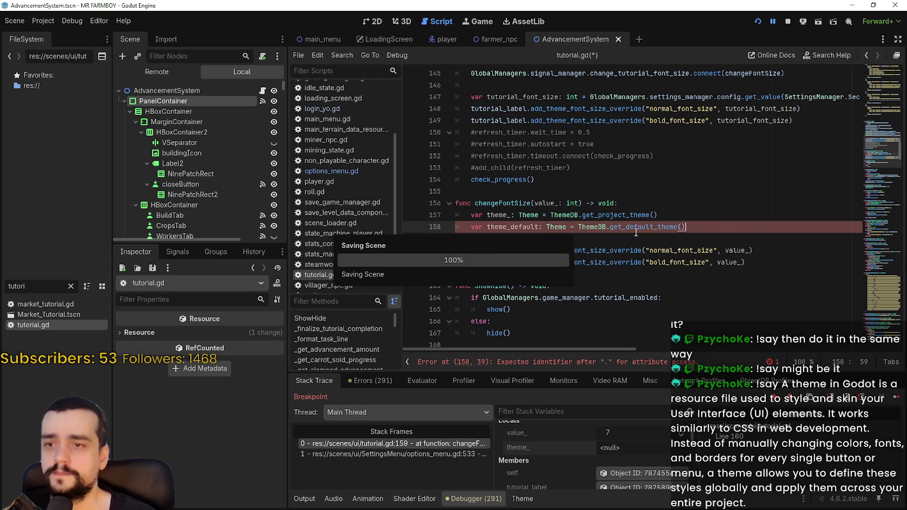
key("Return")
type("print(theme_)")
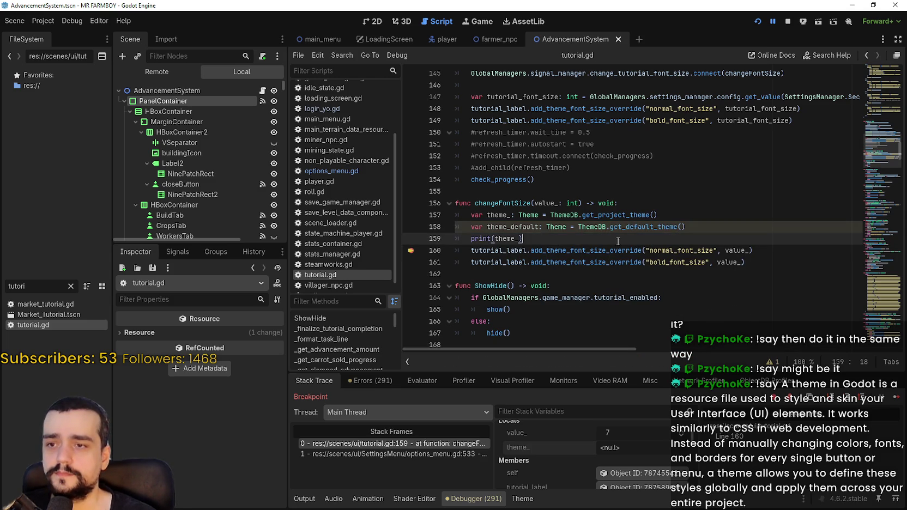
double_click(507, 227)
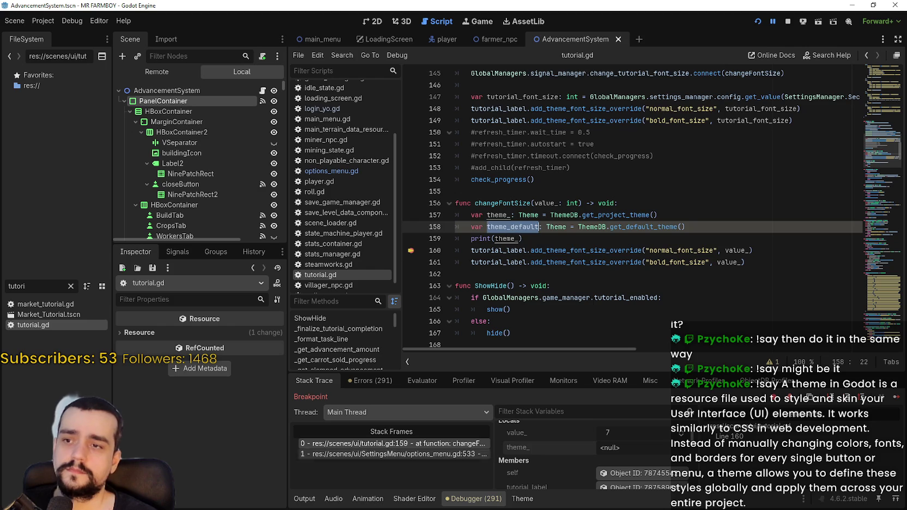
left_click(305, 499)
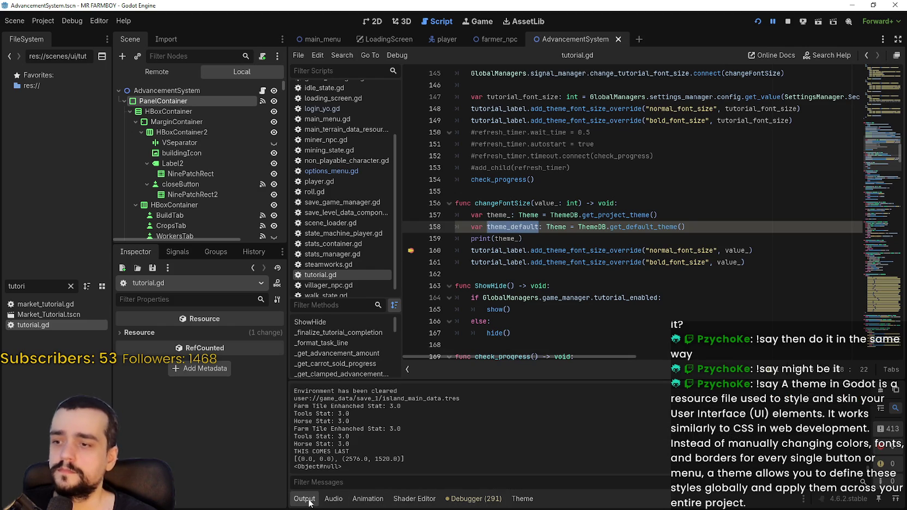
Add print(theme_default) on line 160 and save tutorial.gd
left_click(542, 243)
key("Return")
type("pri")
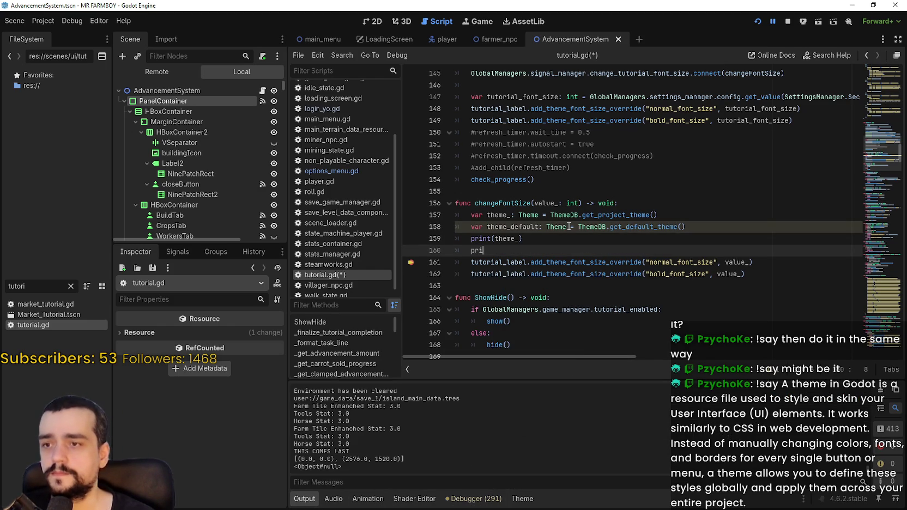
type("nt(theme_default")
key("ctrl+s")
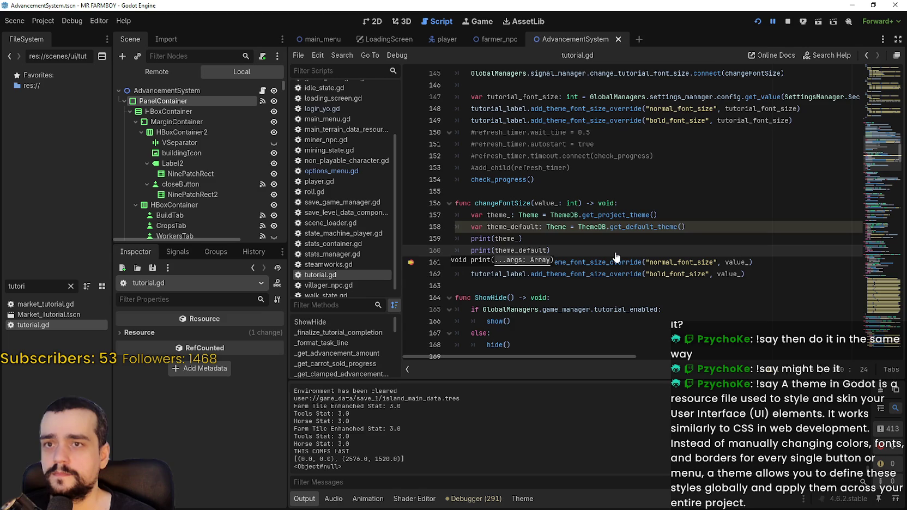
type(")")
Change the tutorial font size in the game and continue to the next breakpoint
key("alt+Tab")
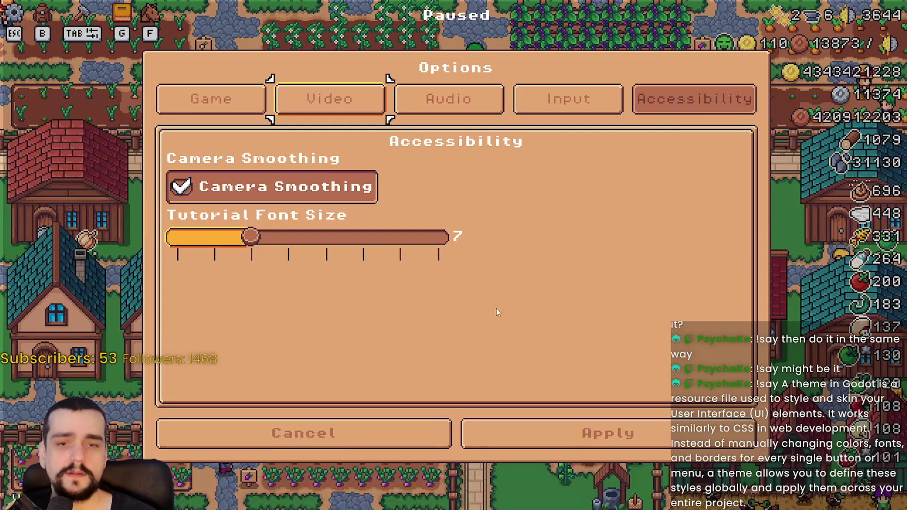
left_click(752, 444)
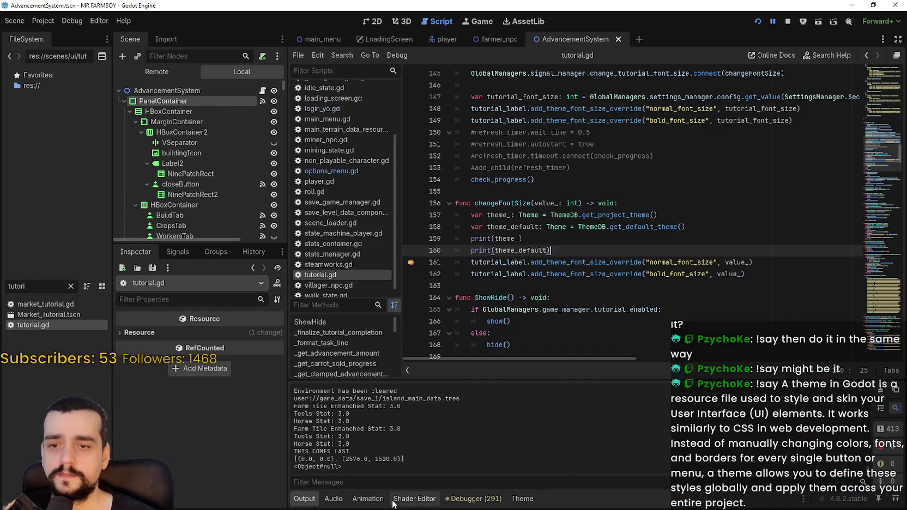
left_click(896, 397)
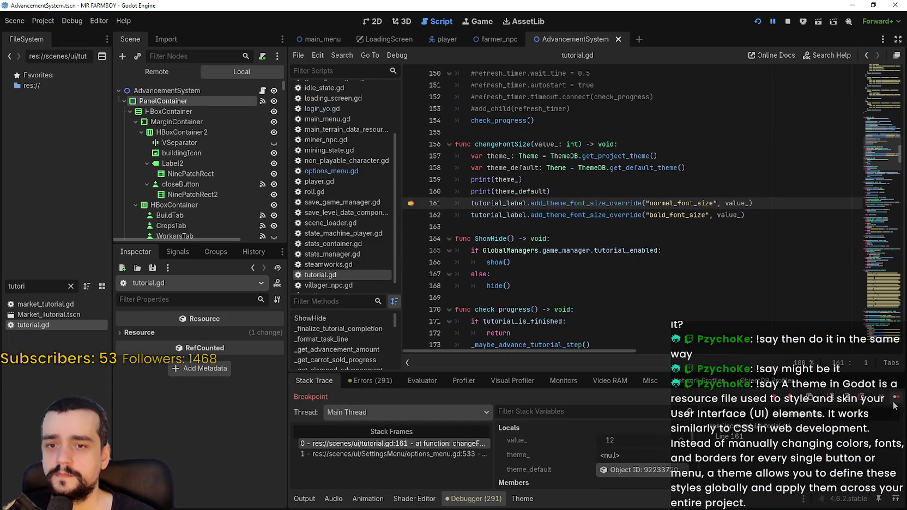
Inspect the remote default theme in a widened Inspector, reviewing its colours, styles and font size 16
left_click(639, 471)
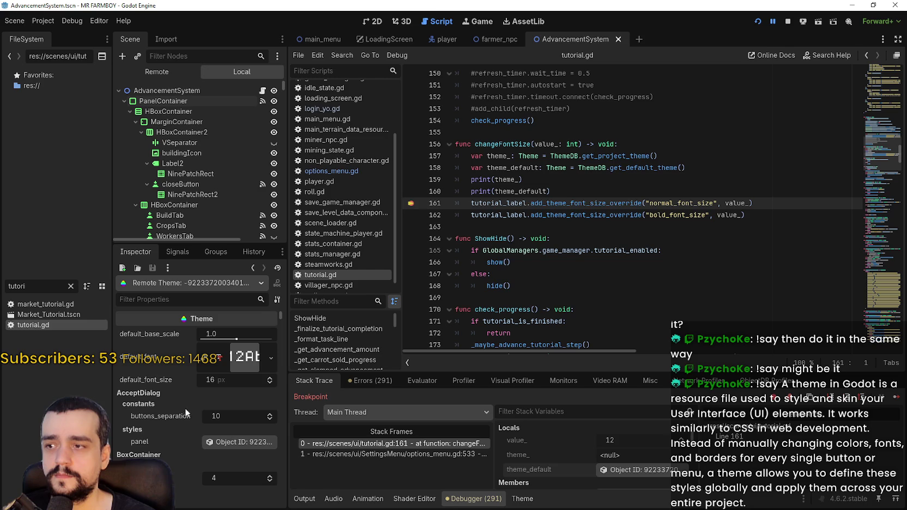
left_click_drag(286, 385, 407, 386)
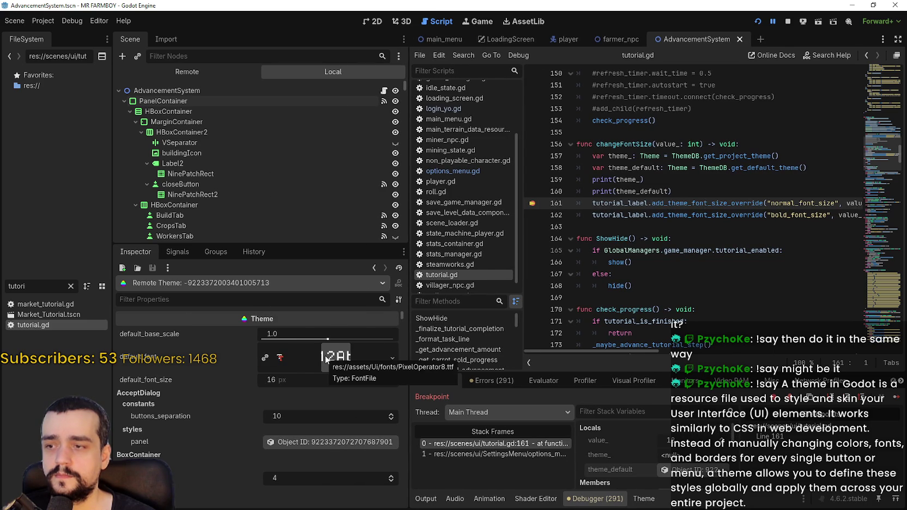
scroll(293, 467, "down", 3)
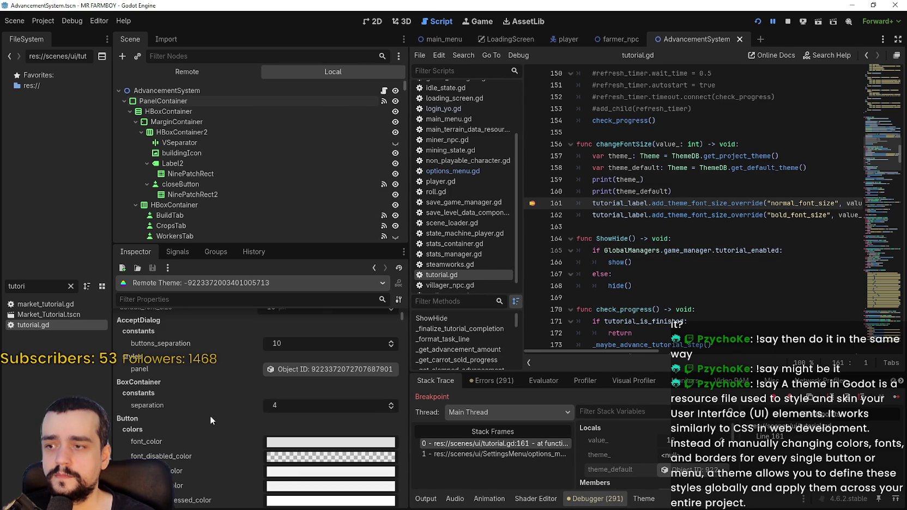
scroll(202, 415, "down", 8)
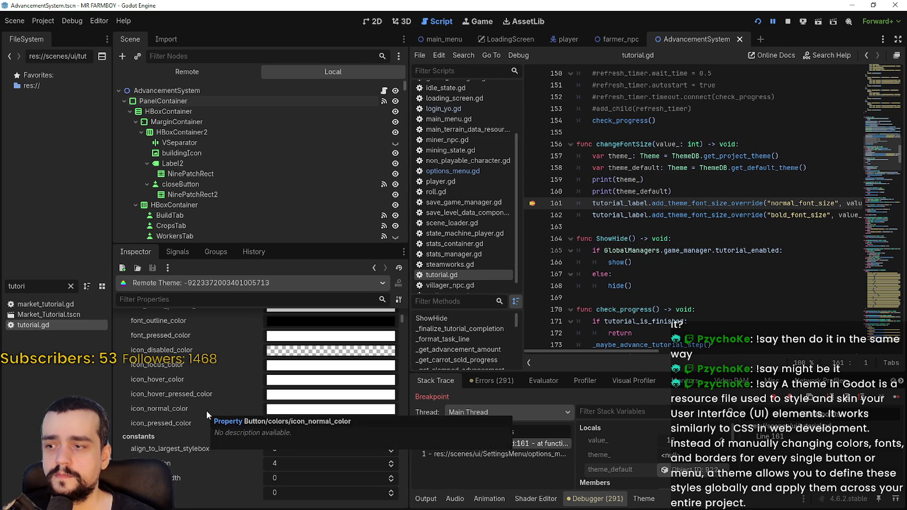
scroll(207, 410, "up", 5)
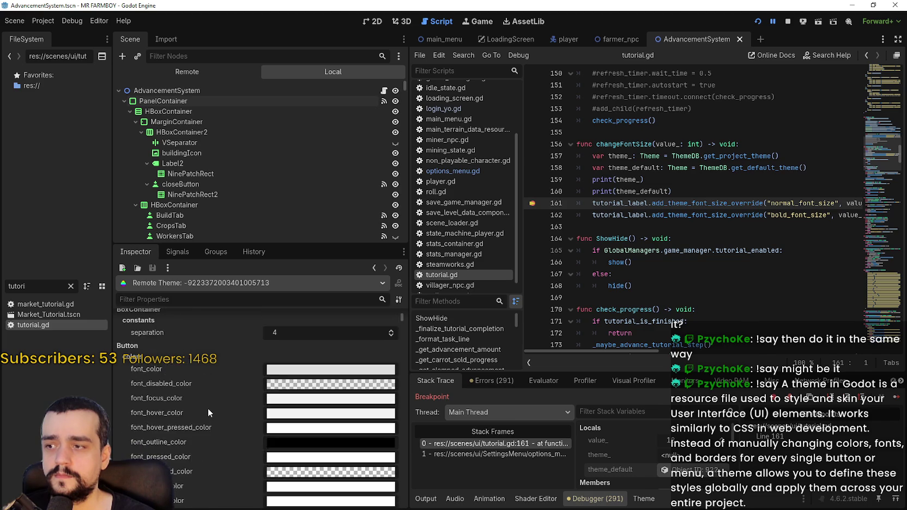
scroll(208, 408, "down", 10)
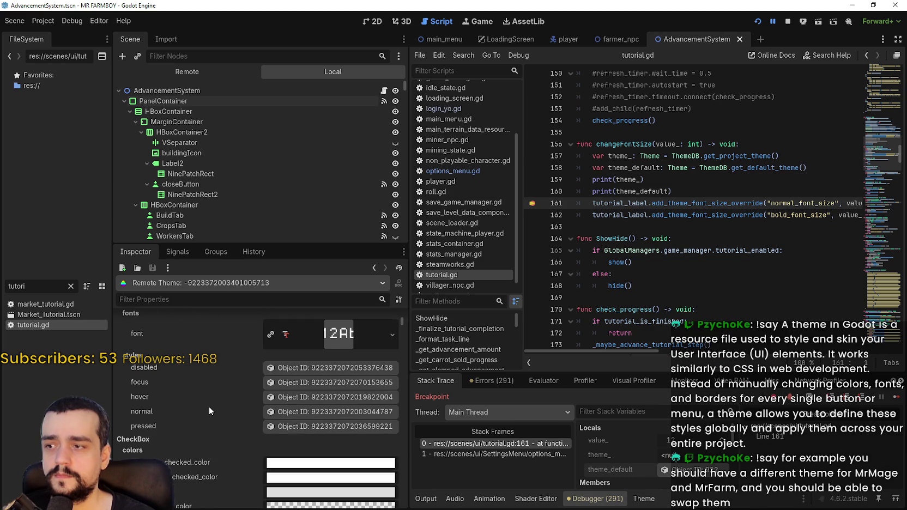
scroll(210, 407, "up", 3)
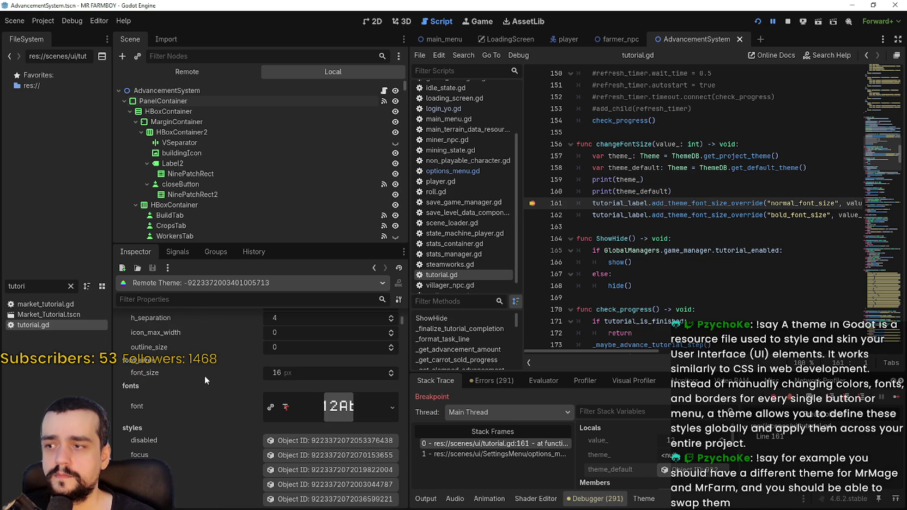
scroll(188, 385, "down", 3)
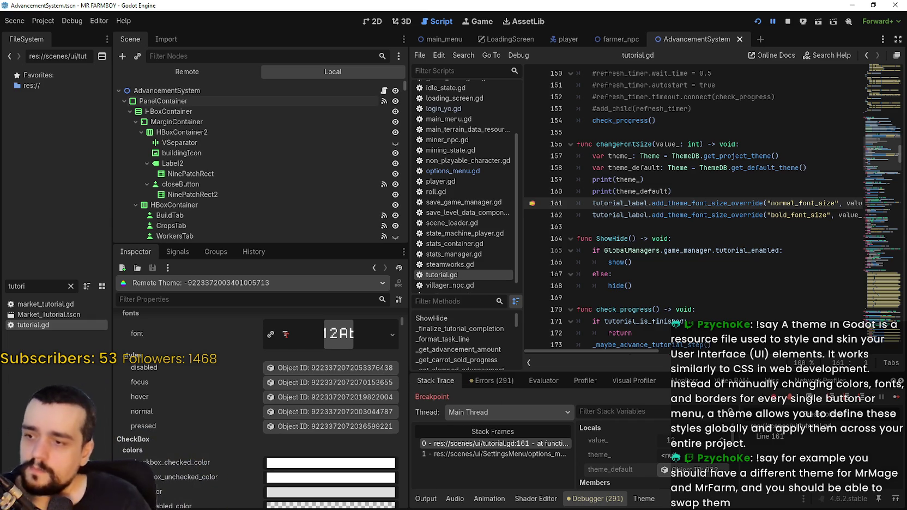
scroll(213, 452, "down", 5)
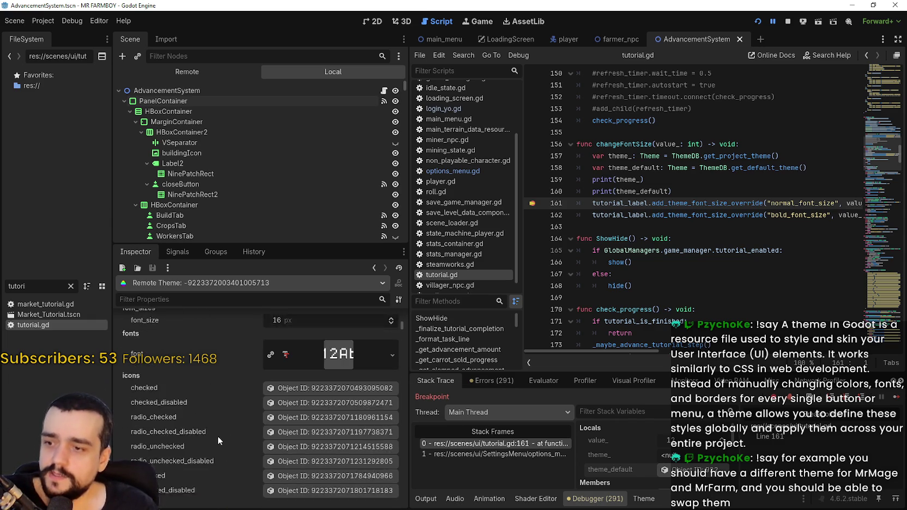
scroll(218, 441, "down", 1)
scroll(227, 450, "up", 3)
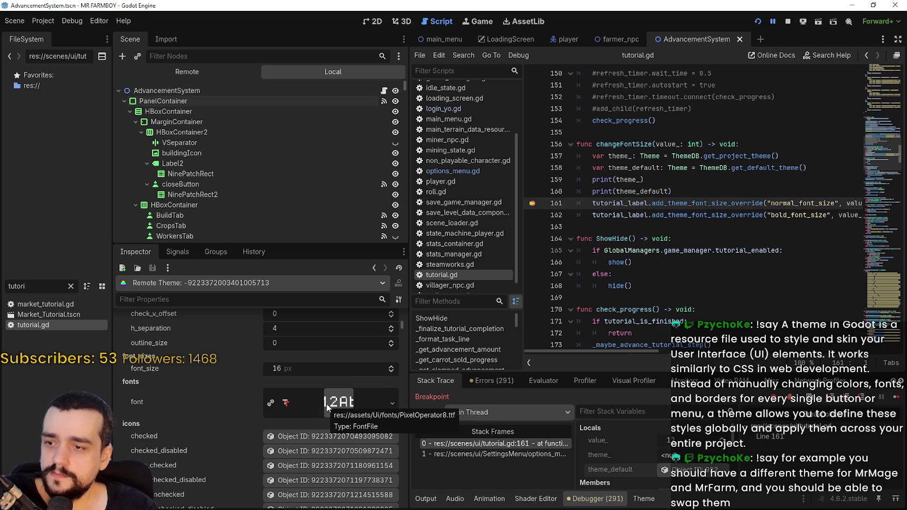
scroll(202, 444, "up", 2)
scroll(201, 425, "down", 10)
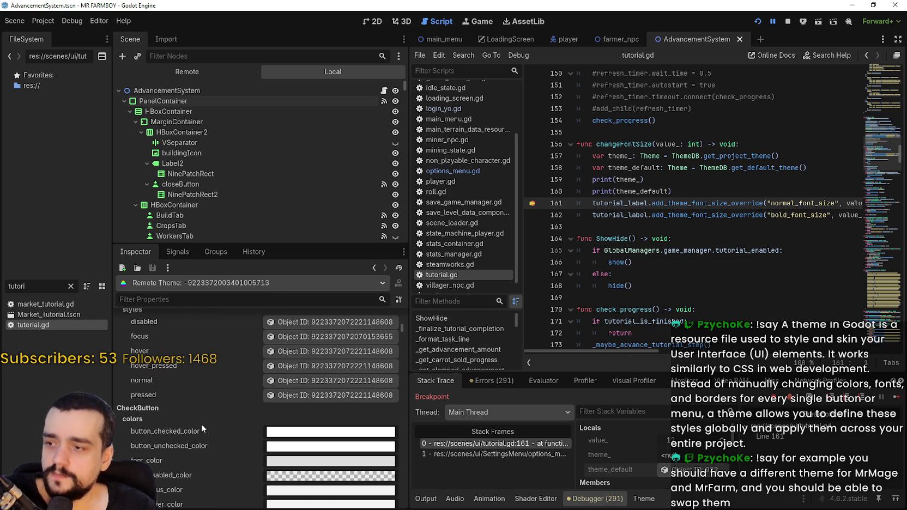
scroll(201, 423, "down", 5)
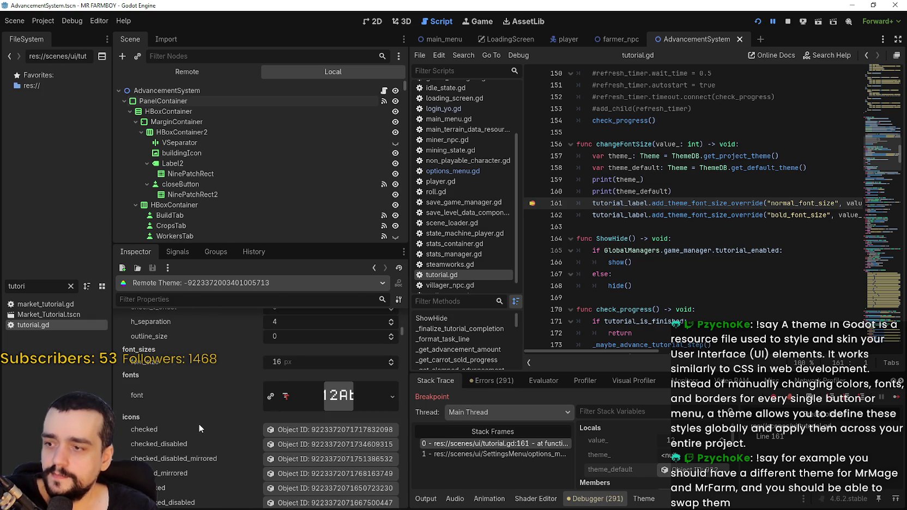
scroll(199, 424, "down", 8)
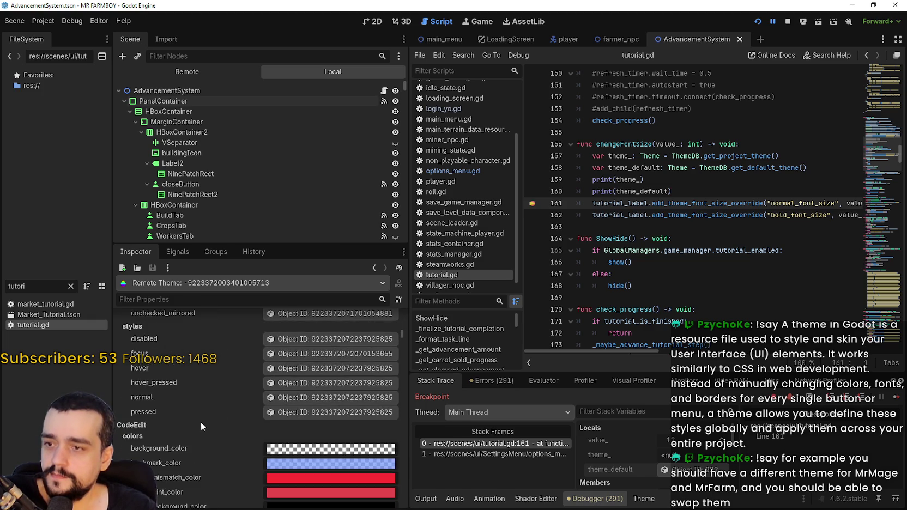
scroll(198, 419, "down", 4)
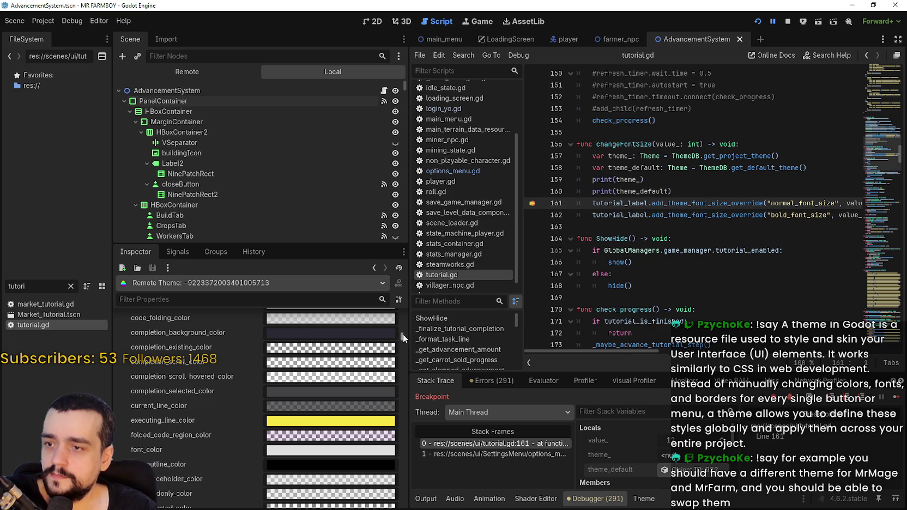
In tutorial.gd, move to empty line 163 and select line 158 fetching the default theme
left_click_drag(402, 334, 404, 357)
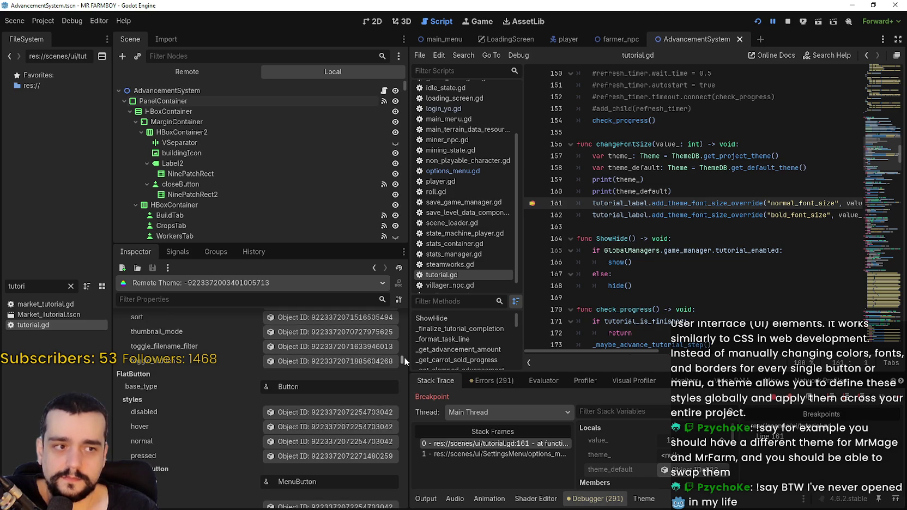
mouse_move(404, 357)
left_mouse_down()
mouse_move(425, 507)
mouse_move(489, 144)
left_mouse_up()
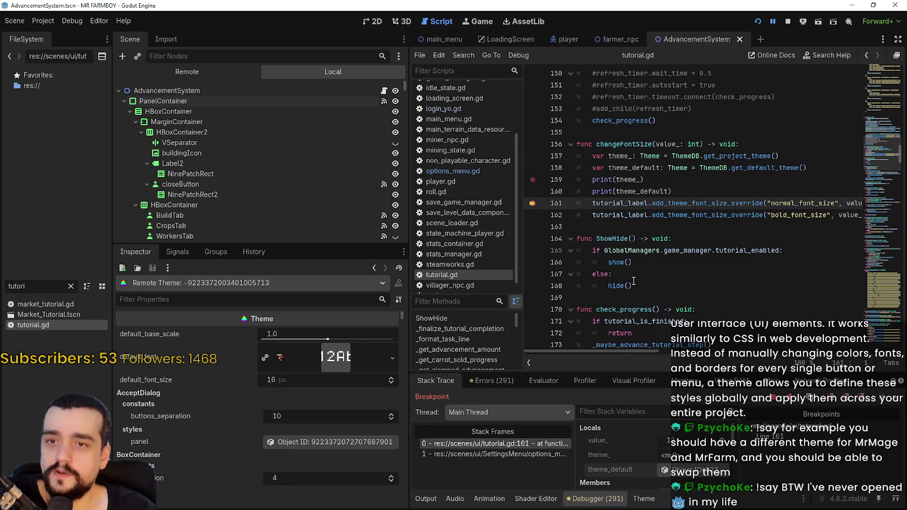
left_click(735, 225)
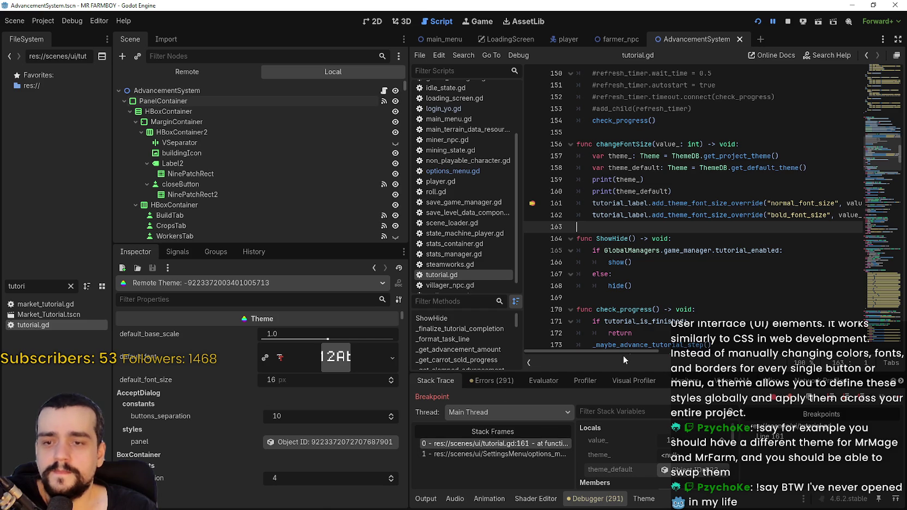
mouse_move(845, 171)
left_mouse_down()
mouse_move(605, 158)
mouse_move(574, 169)
left_mouse_up()
left_click(34, 25)
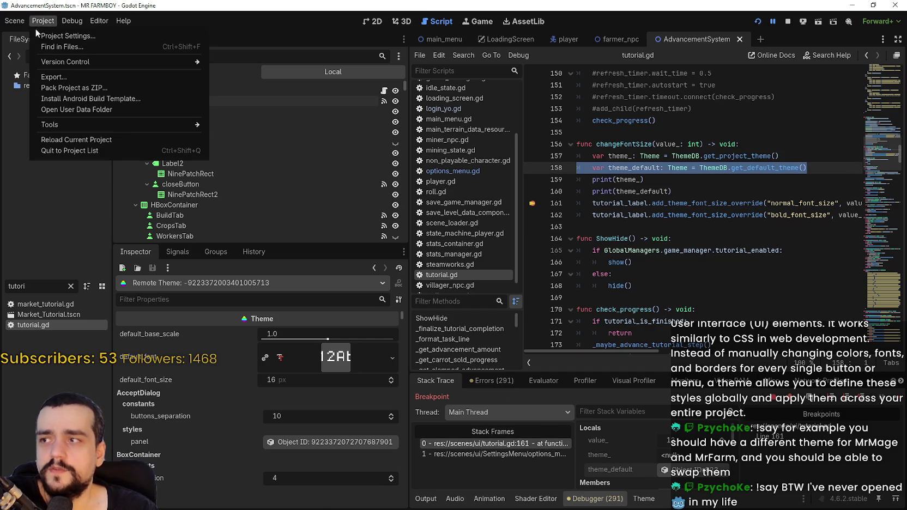
left_click(44, 33)
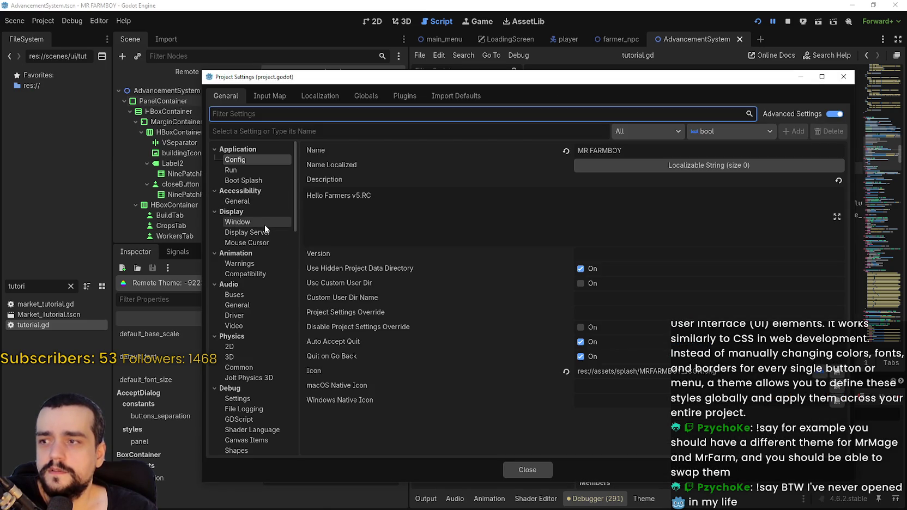
scroll(273, 308, "down", 4)
scroll(273, 307, "up", 3)
scroll(272, 306, "up", 2)
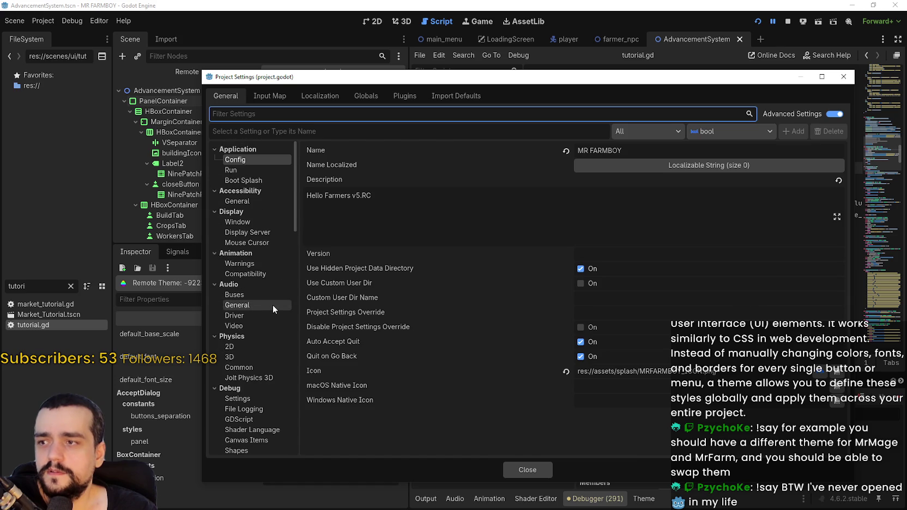
scroll(273, 304, "down", 8)
scroll(272, 303, "down", 10)
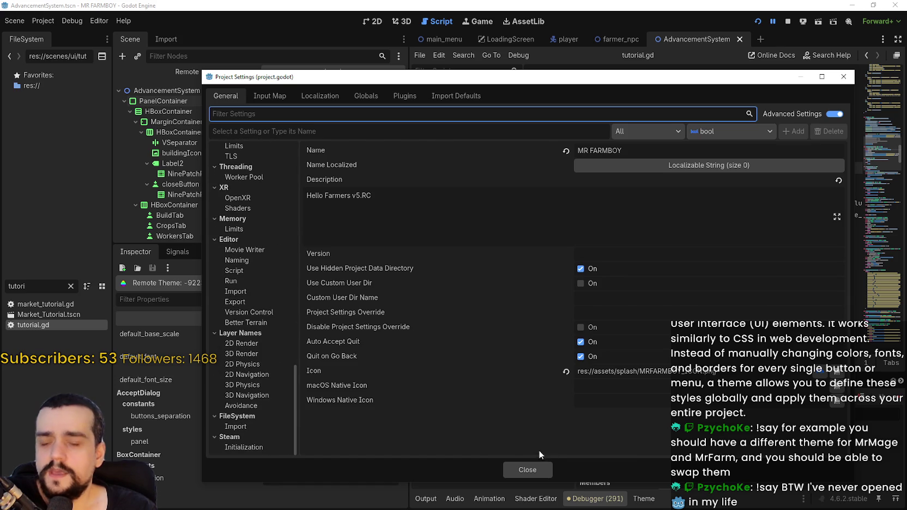
left_click(532, 469)
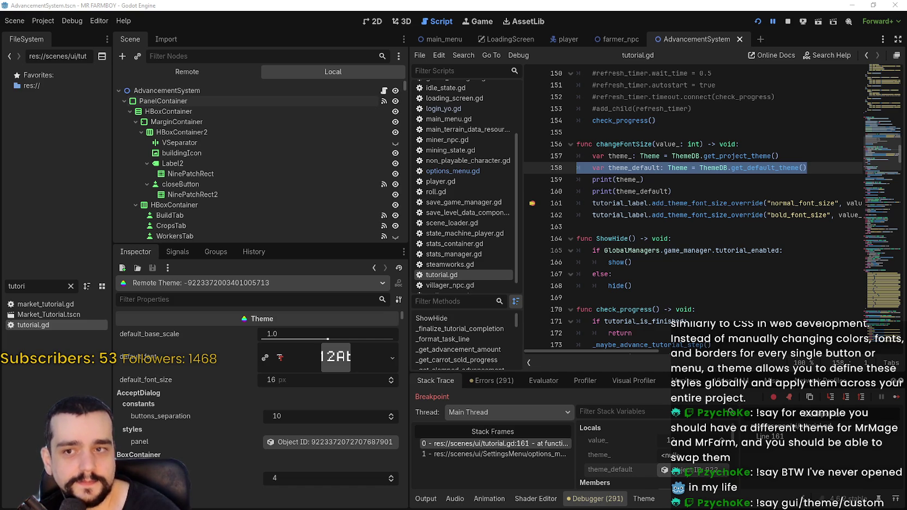
Clear the line-158 selection in tutorial.gd and bring up the Project menu
left_click(654, 185)
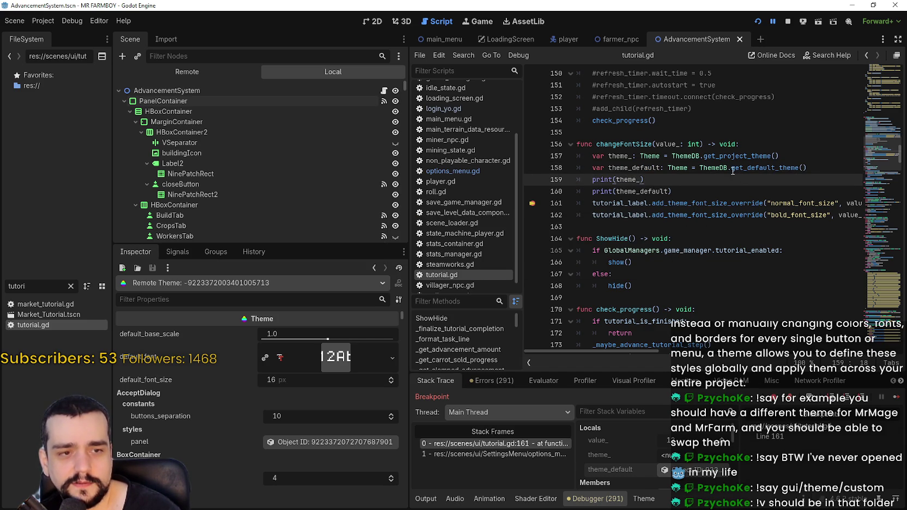
left_click(48, 23)
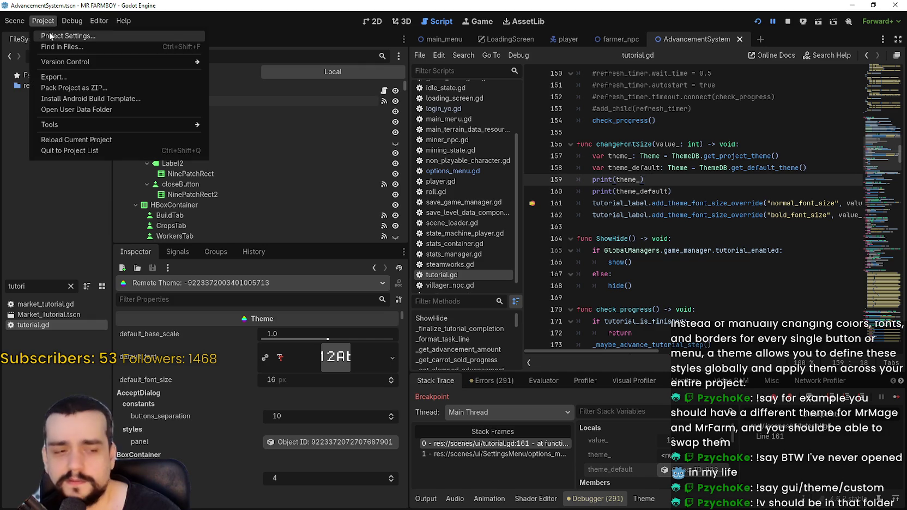
Show Project Settings on GUI > Theme: Custom Font PixelOperator8.ttf, Custom theme empty
left_click(50, 36)
scroll(258, 391, "up", 5)
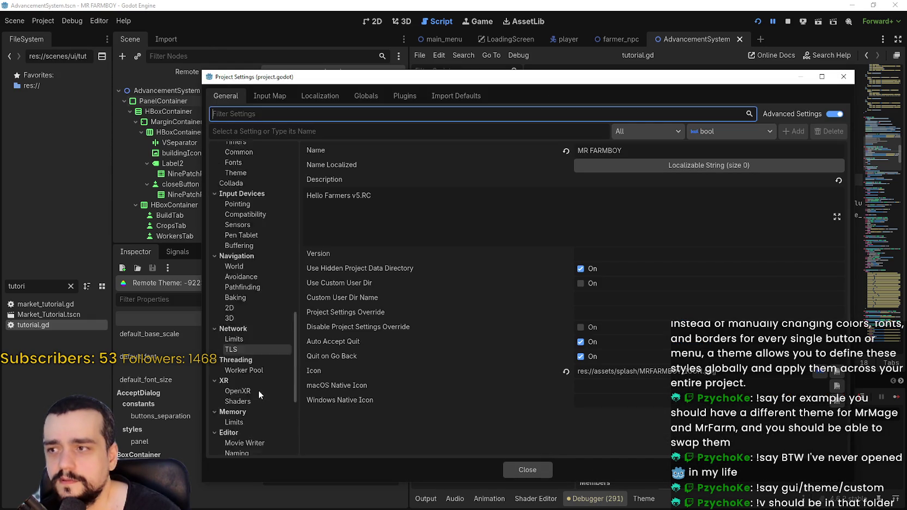
scroll(259, 391, "up", 3)
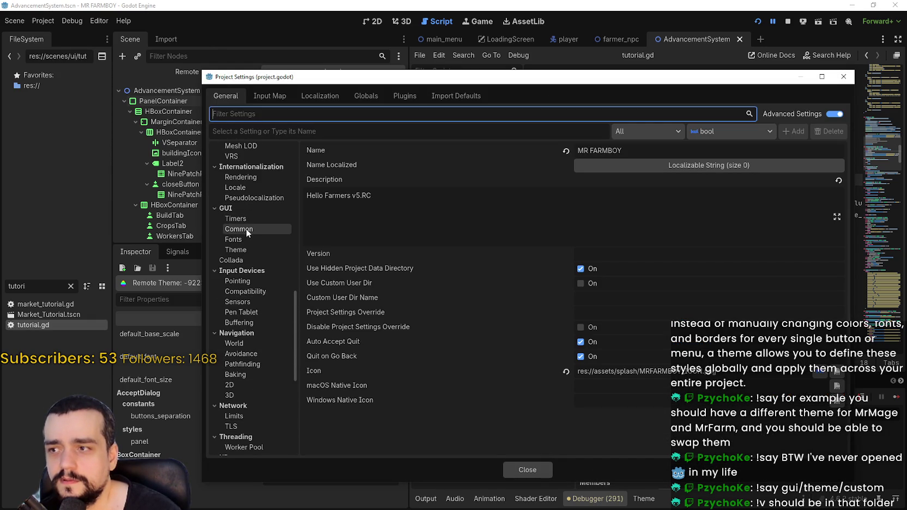
left_click(246, 249)
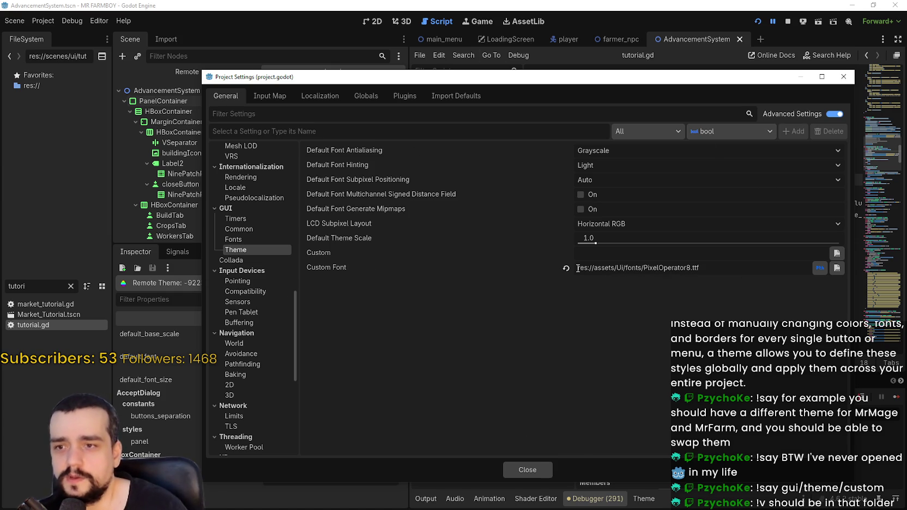
mouse_move(309, 253)
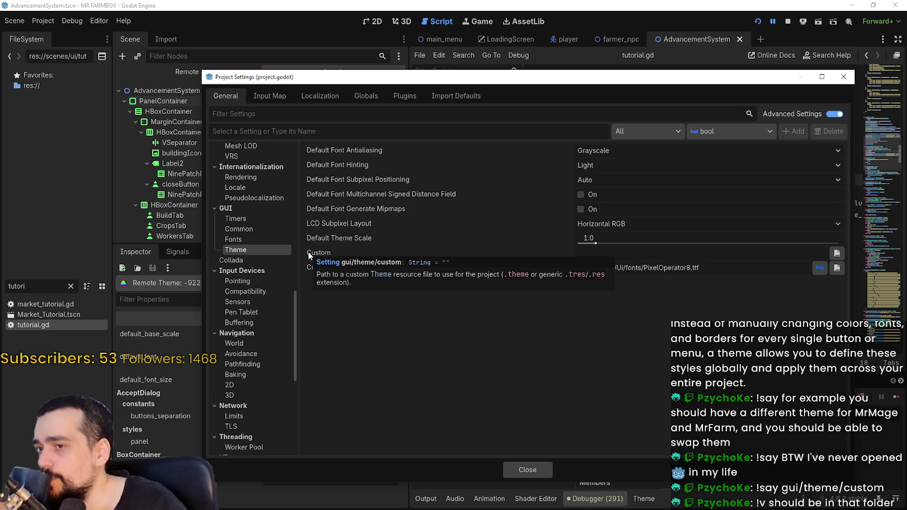
Close Project Settings and open game_ui_theme.tres in an enlarged theme editor panel
left_click(520, 467)
left_click(643, 499)
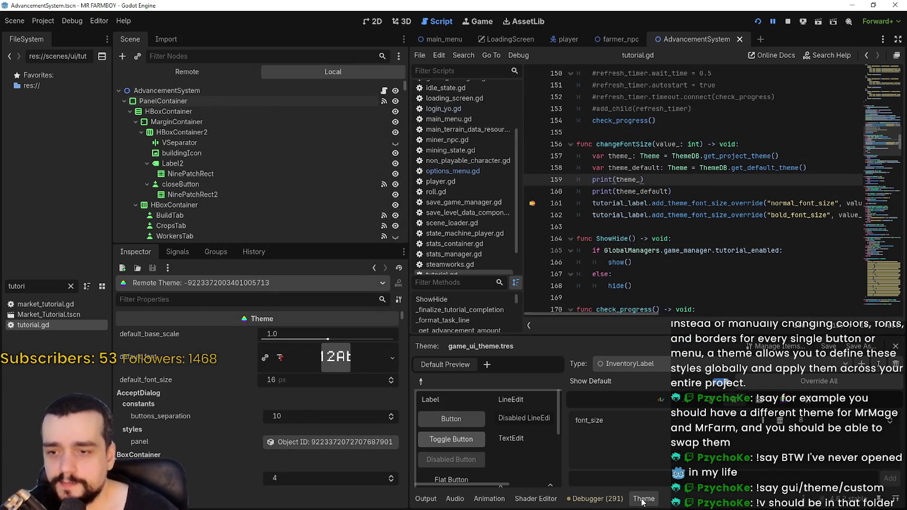
left_click_drag(535, 335, 534, 220)
scroll(551, 425, "down", 5)
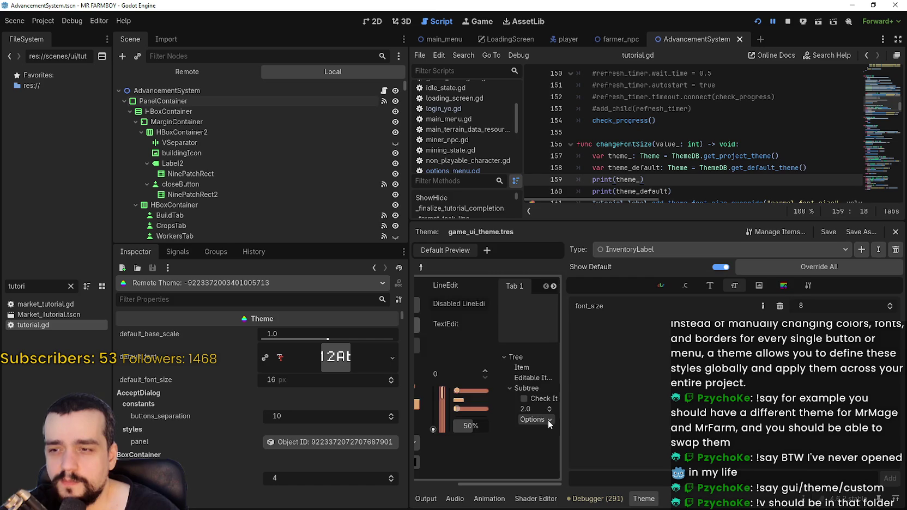
scroll(548, 420, "up", 5)
scroll(543, 418, "down", 3)
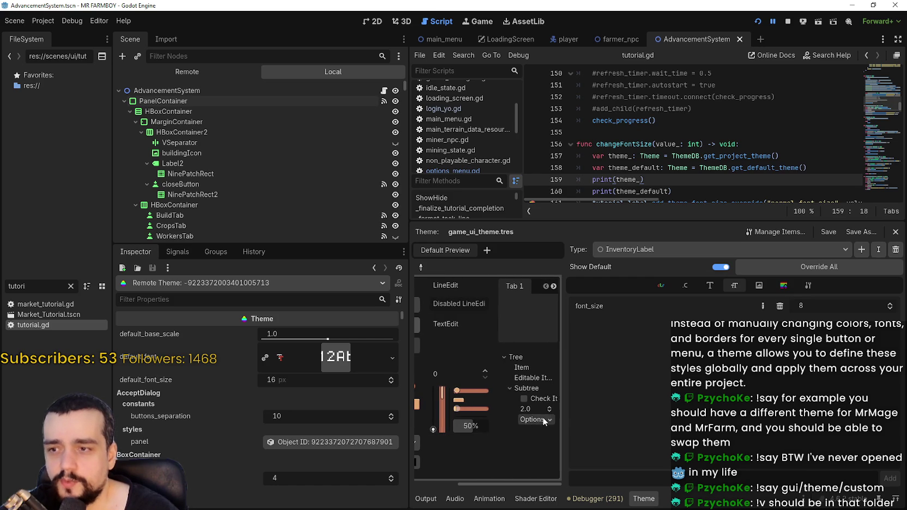
Resize the theme preview to fit all sample controls and try the OptionButton list
left_click_drag(563, 409, 822, 428)
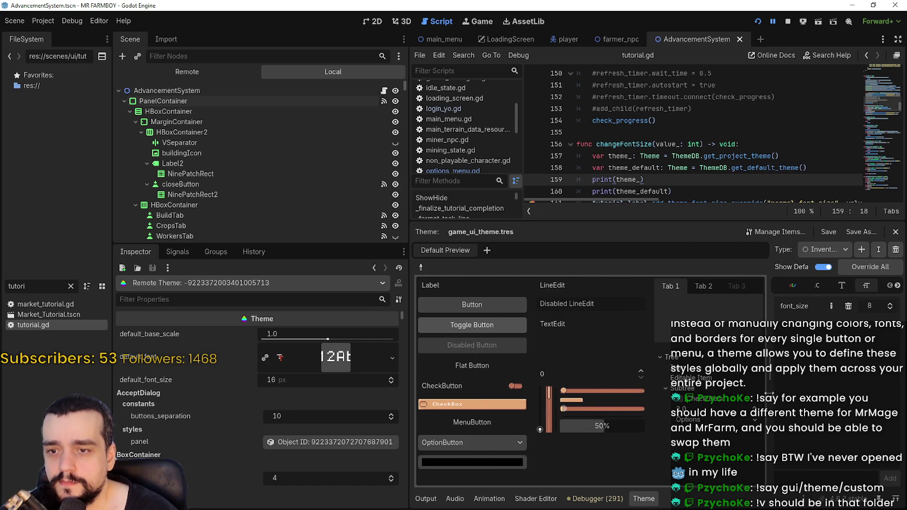
mouse_move(764, 395)
left_mouse_down()
mouse_move(590, 396)
mouse_move(681, 396)
left_mouse_up()
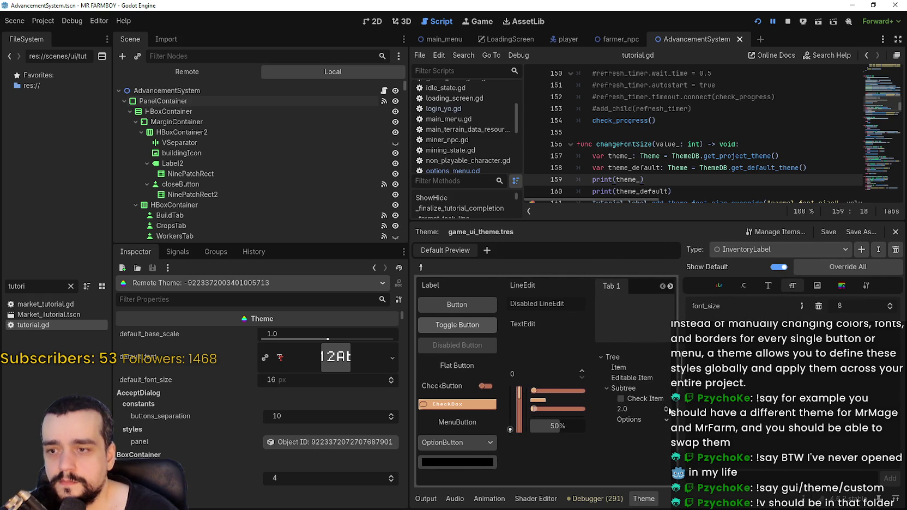
left_click(482, 442)
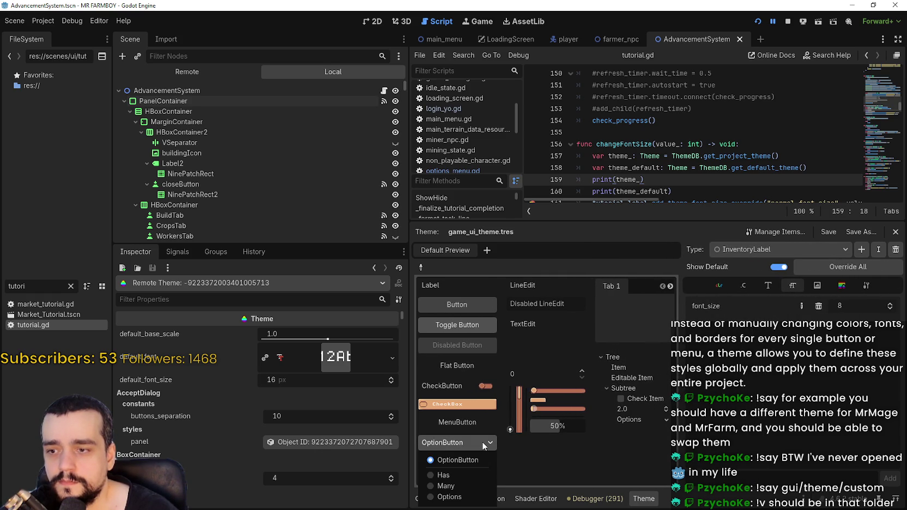
left_click(482, 441)
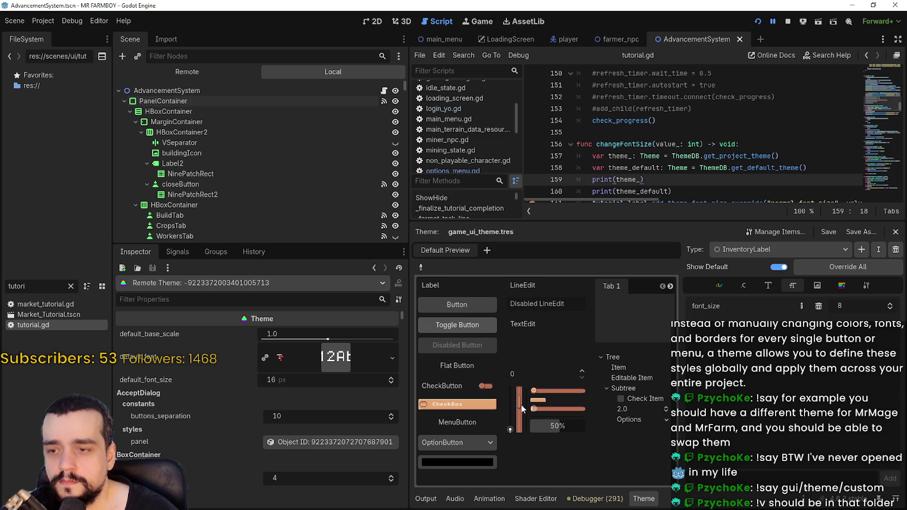
Push the preview's sample HSlider to maximum, then switch to the Beliani desks page in Brave
left_click_drag(535, 391, 585, 391)
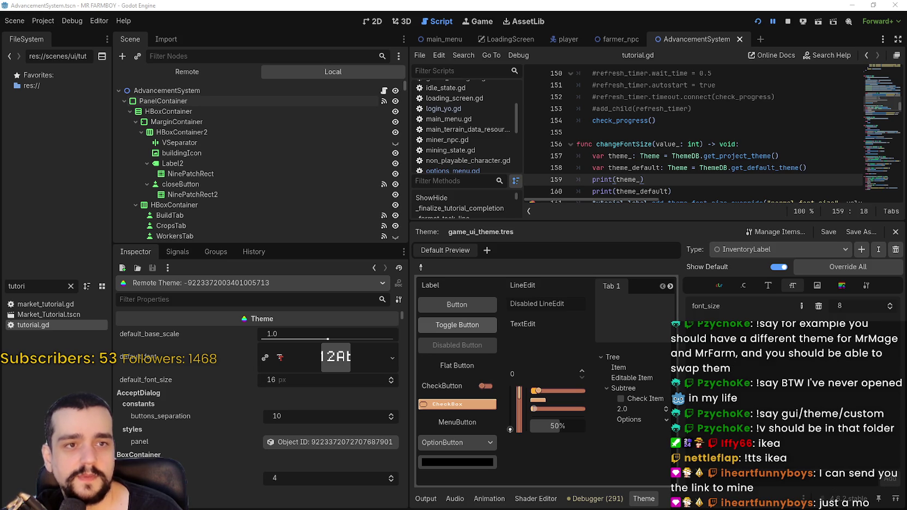
key("alt+Tab")
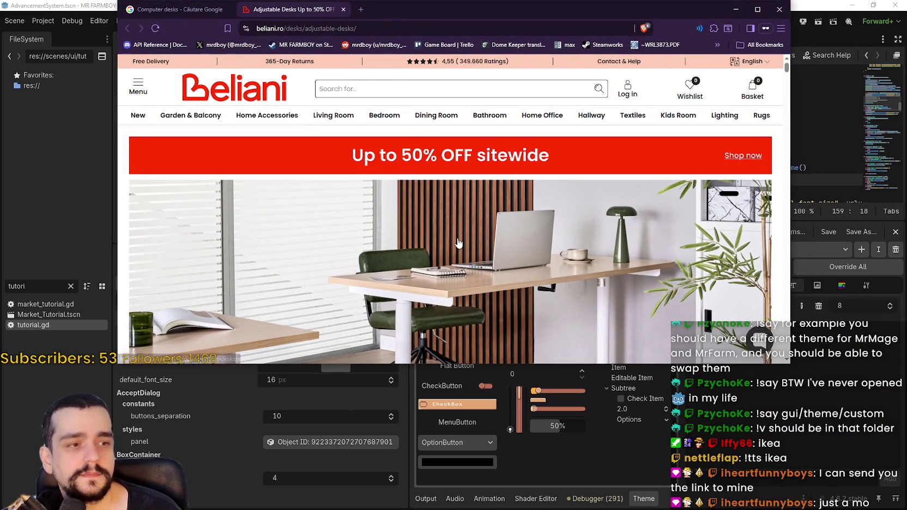
left_click_drag(790, 363, 816, 472)
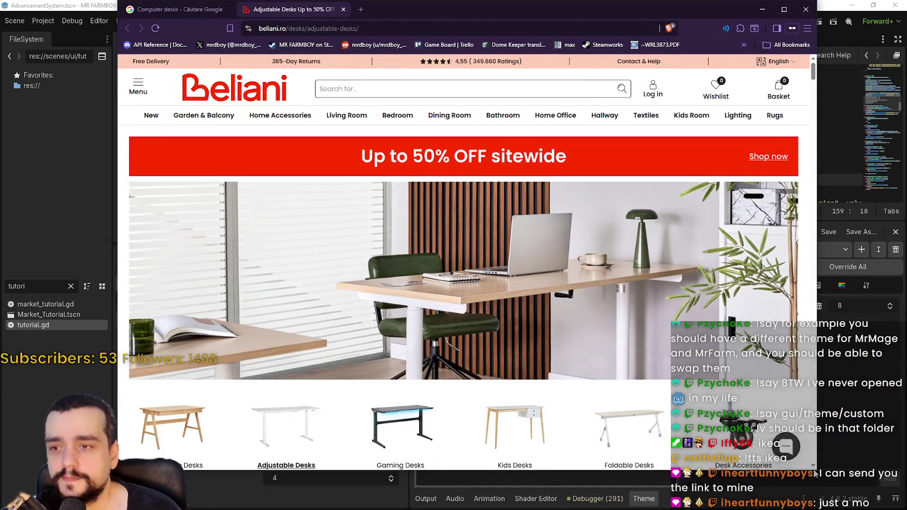
scroll(407, 254, "down", 2)
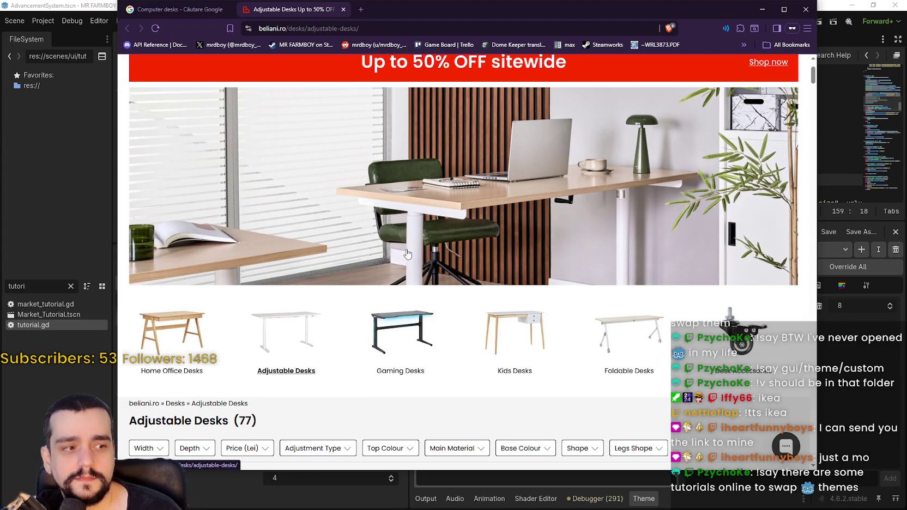
scroll(407, 251, "down", 2)
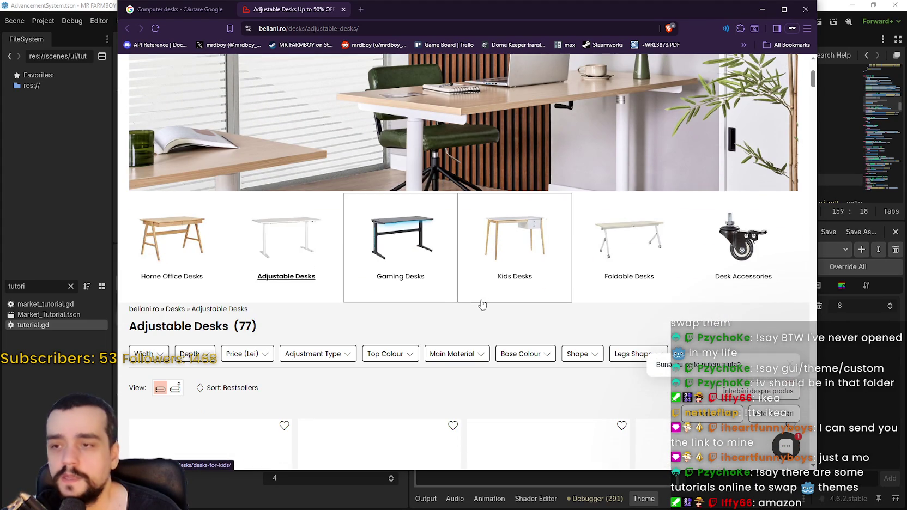
scroll(407, 290, "up", 3)
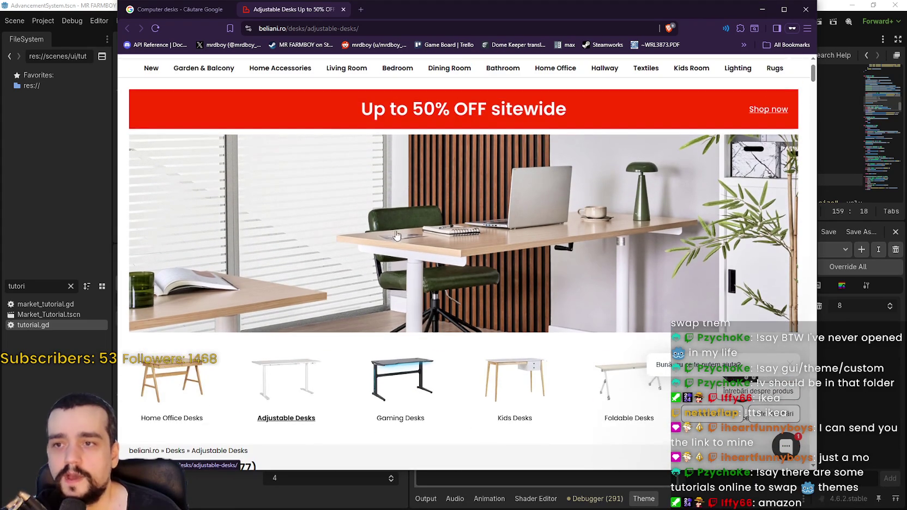
scroll(415, 289, "down", 4)
scroll(415, 288, "up", 2)
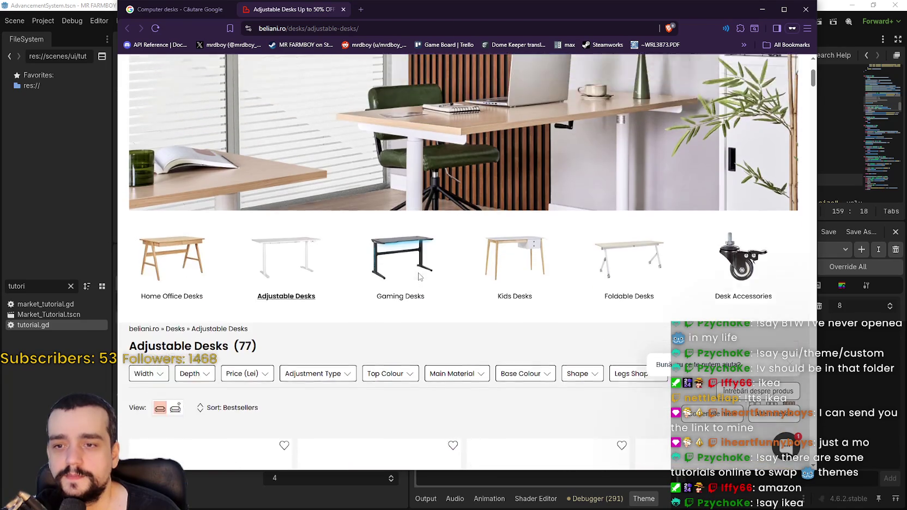
scroll(417, 281, "down", 3)
scroll(431, 289, "up", 3)
scroll(453, 299, "down", 2)
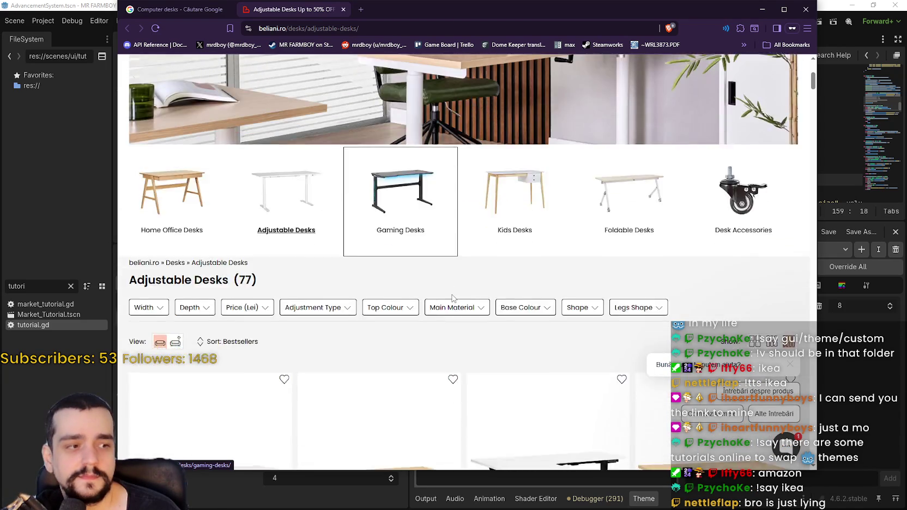
scroll(451, 298, "up", 1)
scroll(451, 297, "down", 3)
scroll(451, 296, "down", 4)
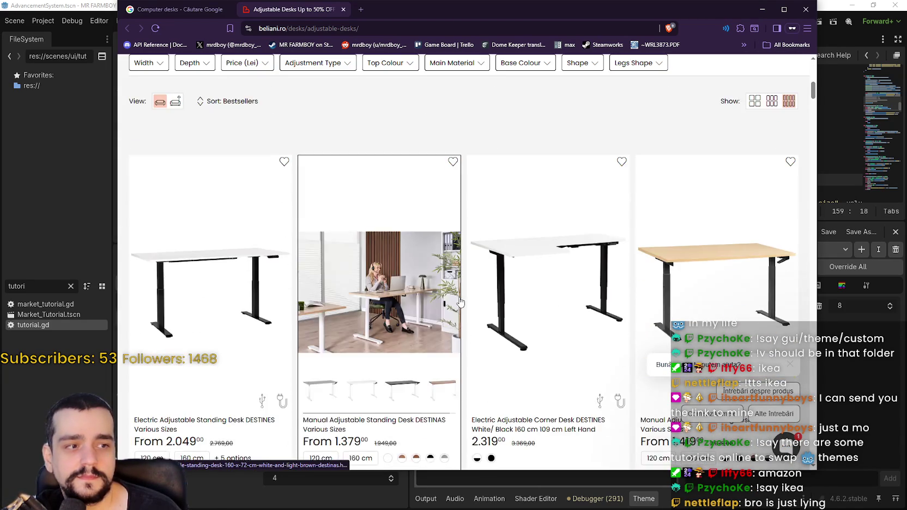
scroll(585, 319, "up", 10)
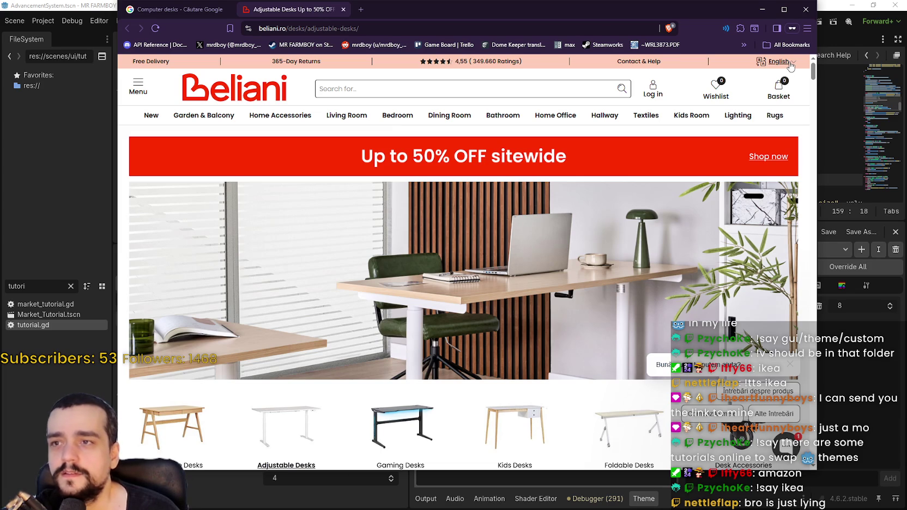
left_click(790, 62)
left_click(694, 131)
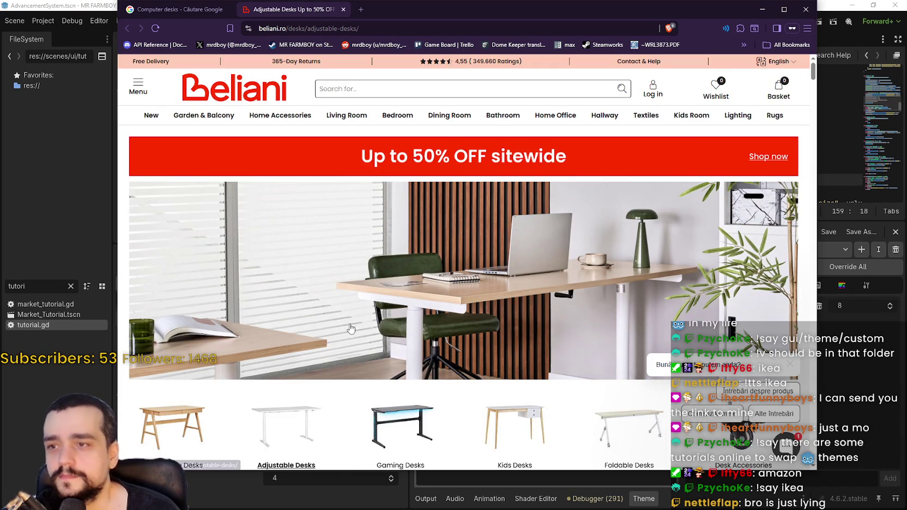
scroll(468, 158, "down", 2)
scroll(473, 217, "up", 2)
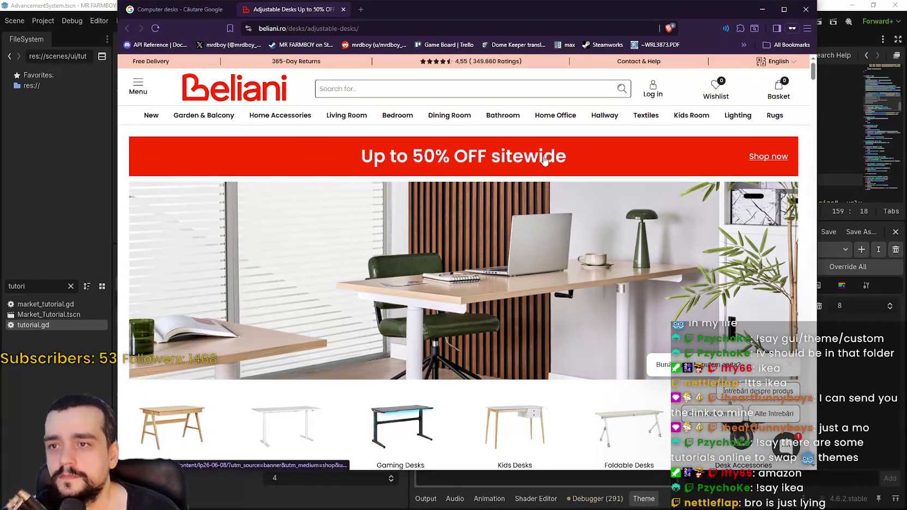
scroll(545, 161, "down", 6)
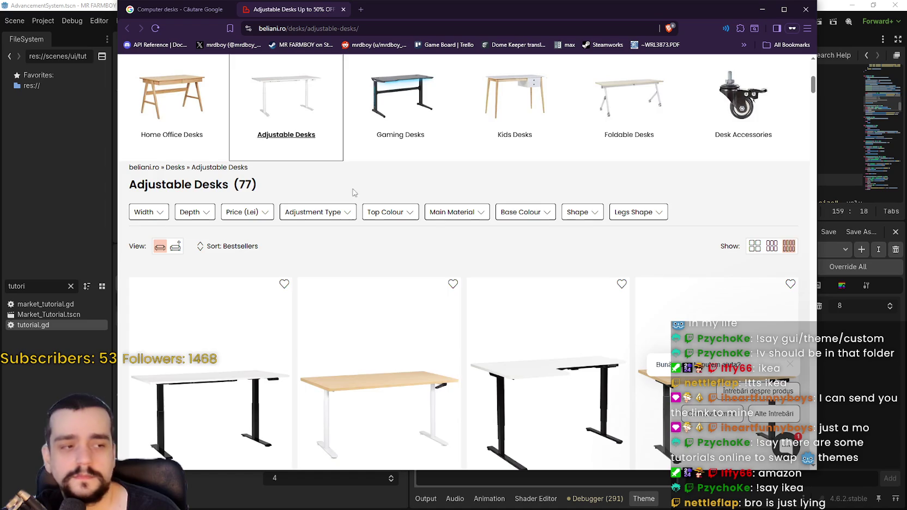
scroll(370, 218, "down", 5)
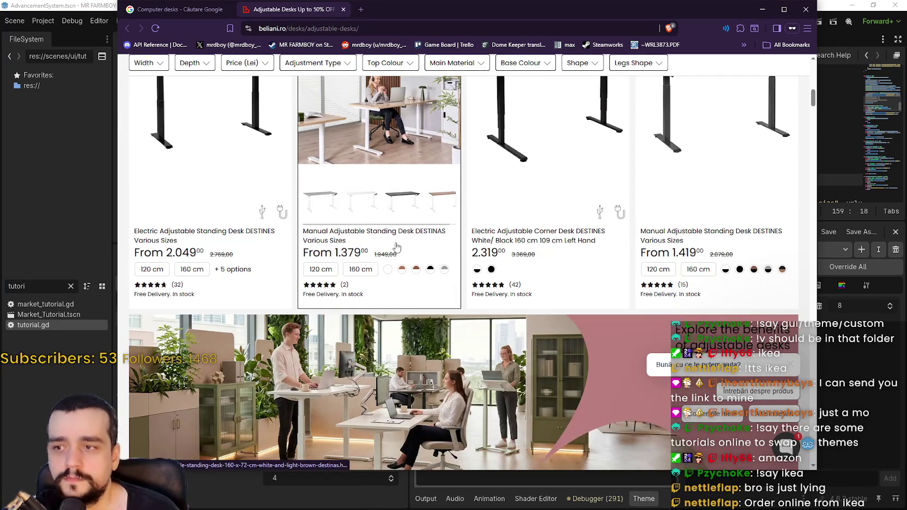
scroll(396, 247, "down", 4)
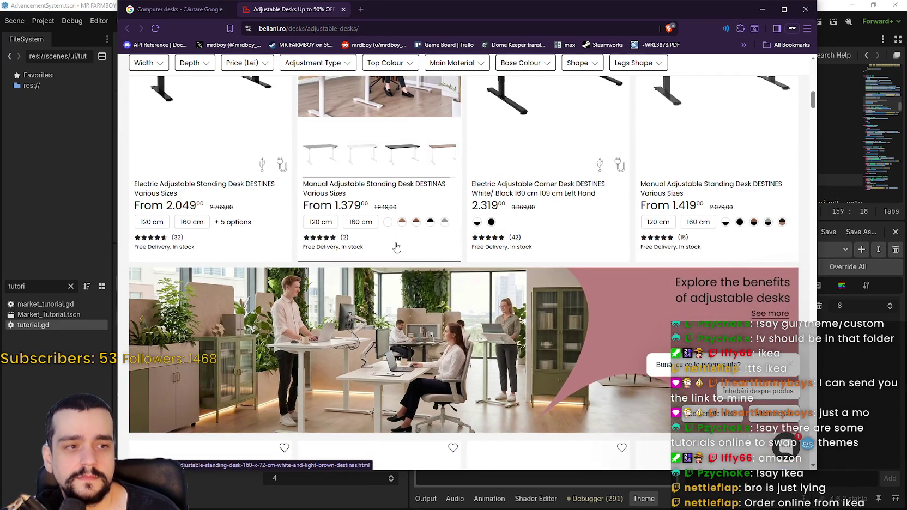
scroll(430, 292, "down", 4)
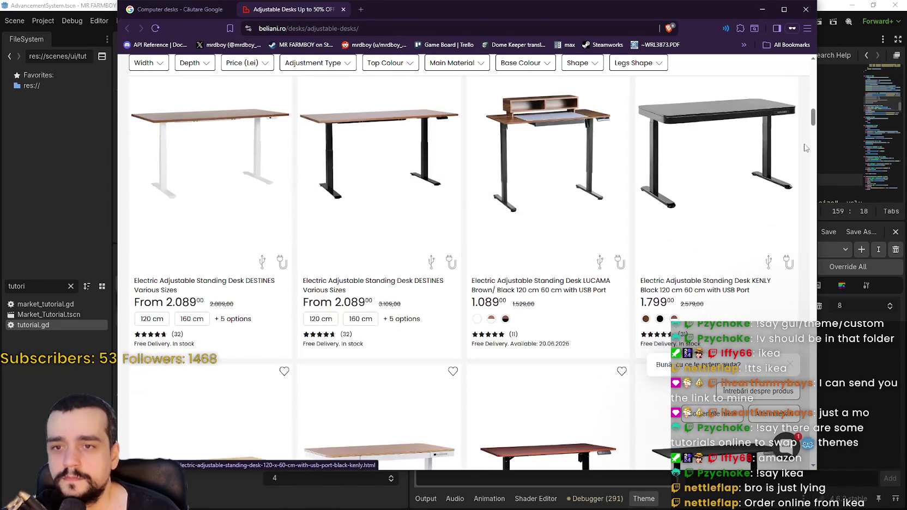
left_click_drag(812, 119, 813, 104)
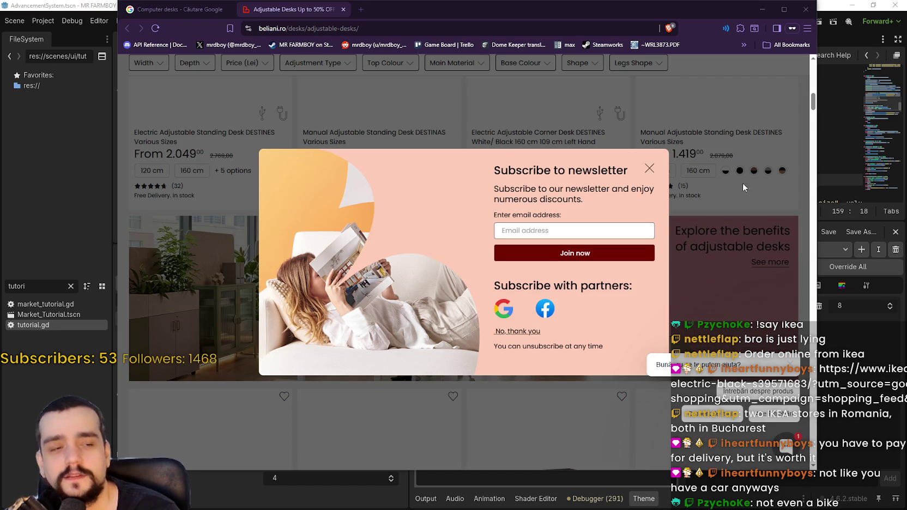
Dismiss the Beliani newsletter popup and start a new private tab
left_click(649, 170)
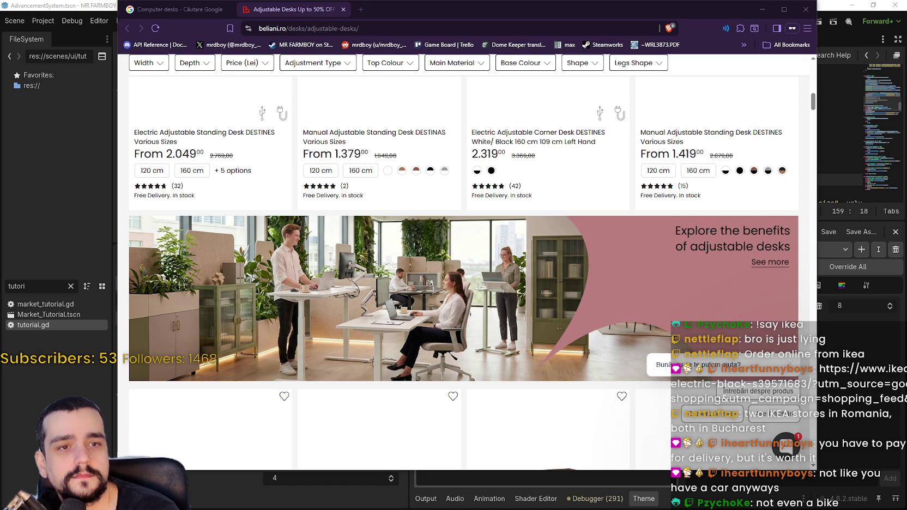
left_click(361, 9)
Paste and load the IKEA UTMANING desk URL, then nudge the browser window right
type("https://www.ikea.com/se/en/p/utmaning-gaming-desk-sit-stand-electric-black-s39571683/")
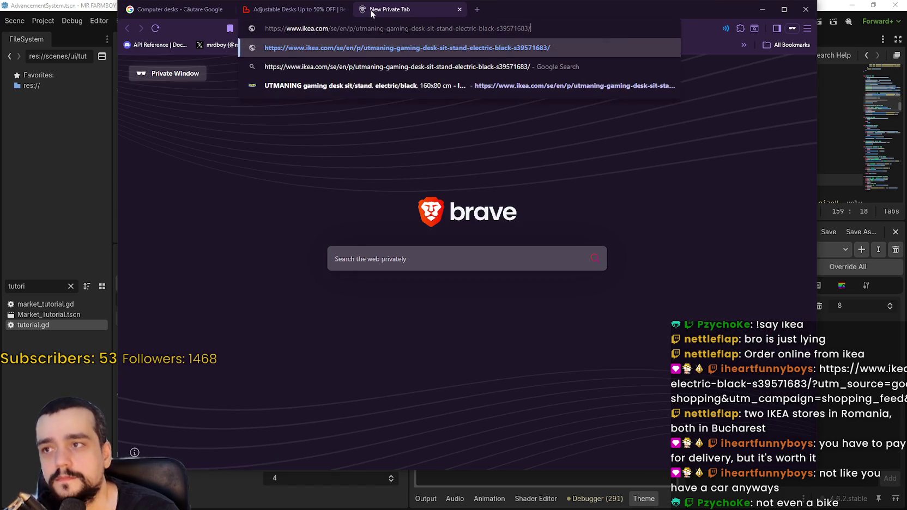
key("Return")
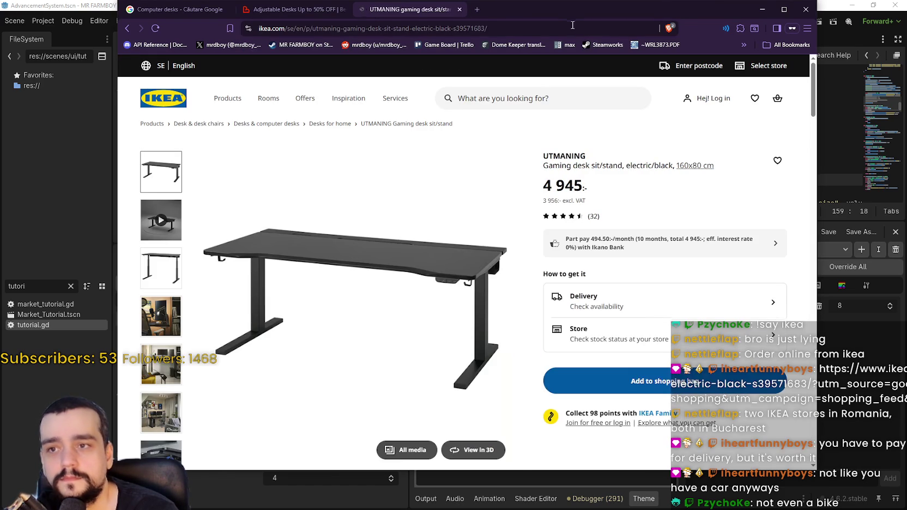
left_click_drag(572, 11, 592, 12)
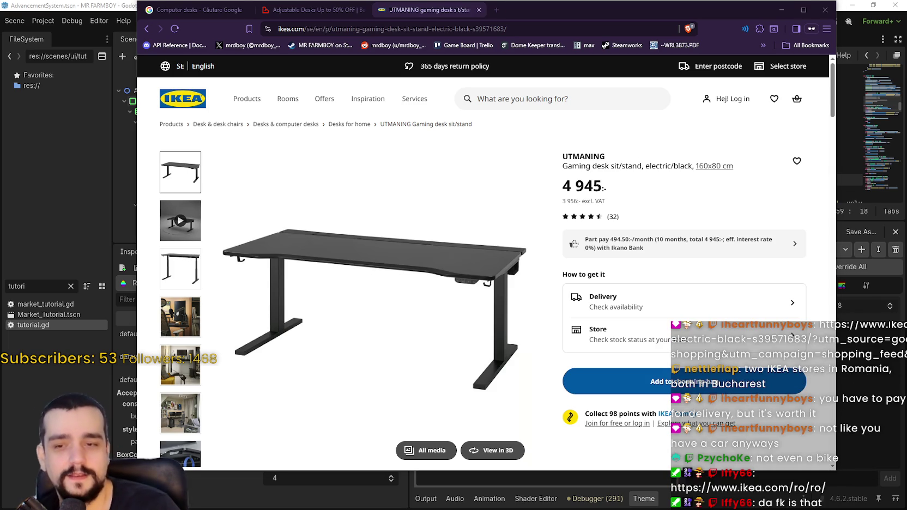
mouse_move(516, 320)
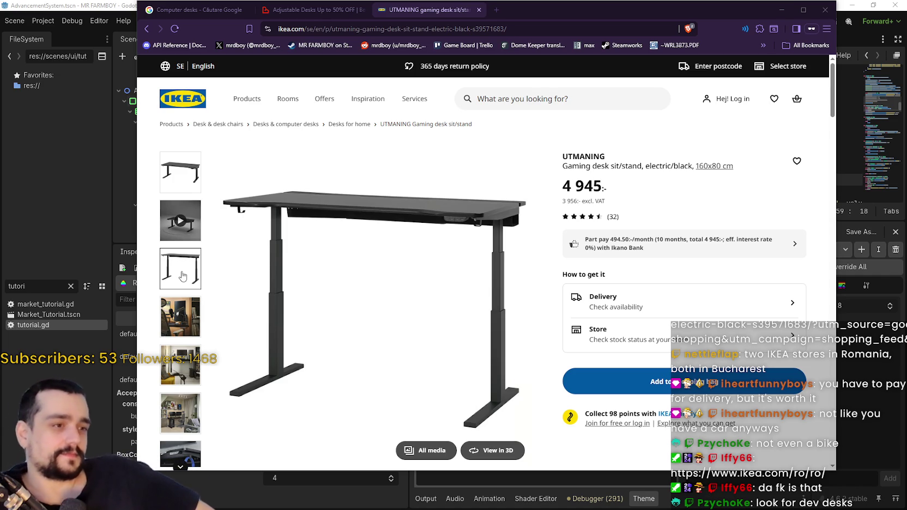
Browse the UTMANING gallery: video slide, microphone, sofa, two-monitor and headphone photos, back to plain desk
left_click(181, 220)
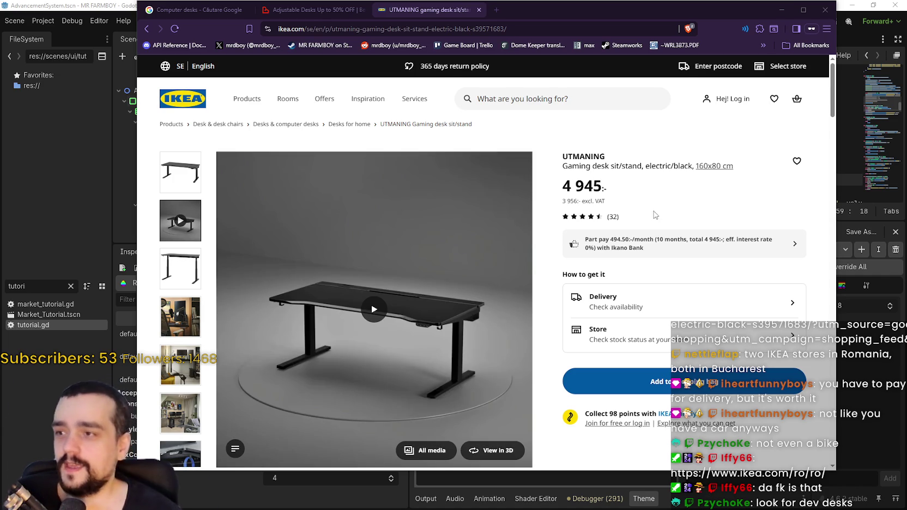
left_click(180, 315)
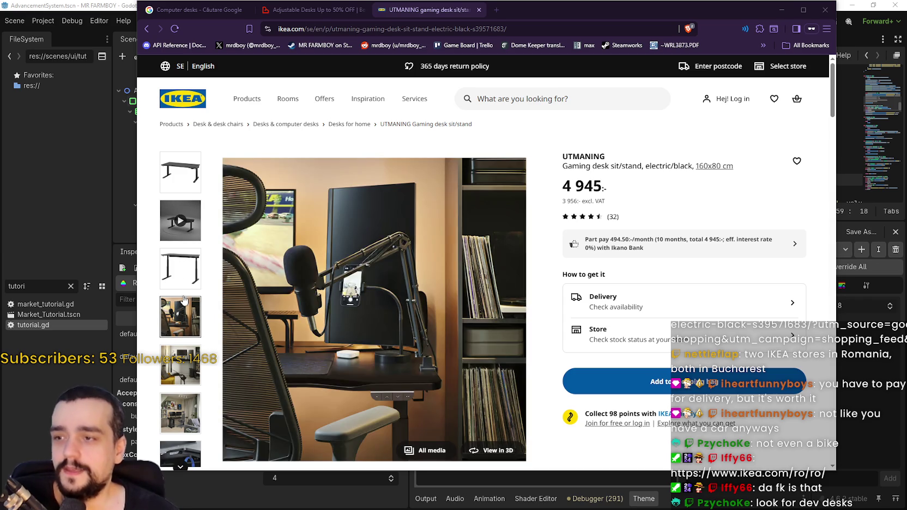
left_click(185, 410)
left_click(200, 377)
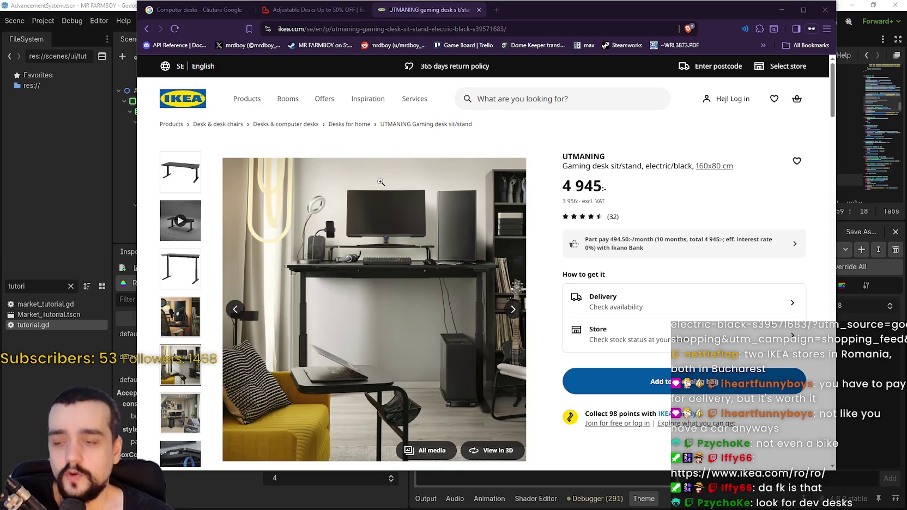
left_click(197, 425)
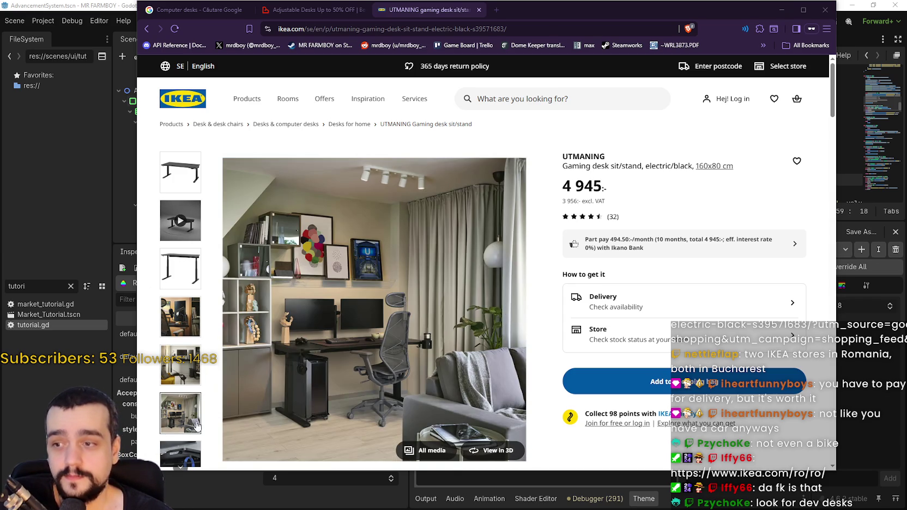
scroll(204, 425, "down", 1)
left_click(182, 336)
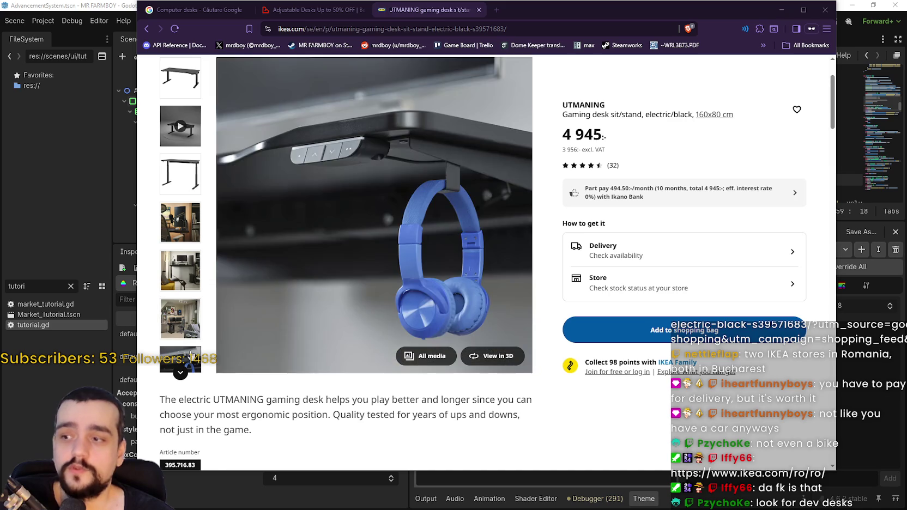
scroll(181, 305, "down", 4)
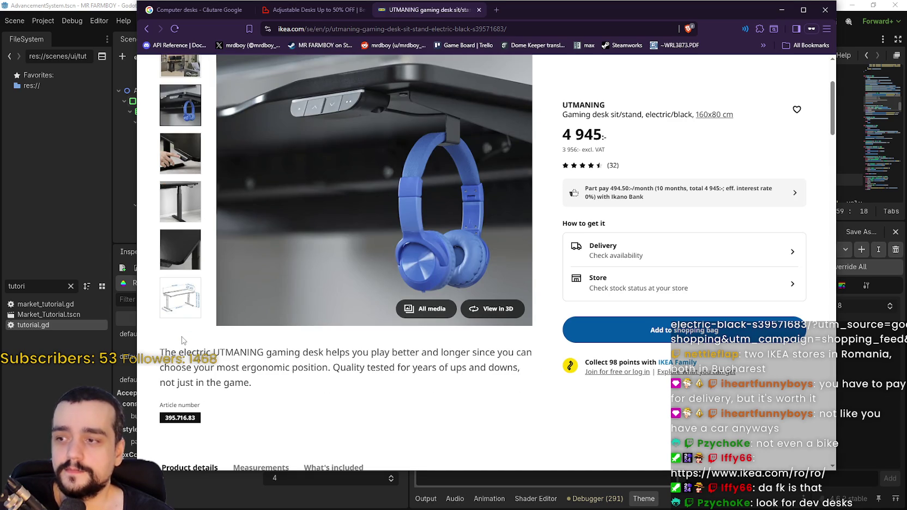
left_click(188, 258)
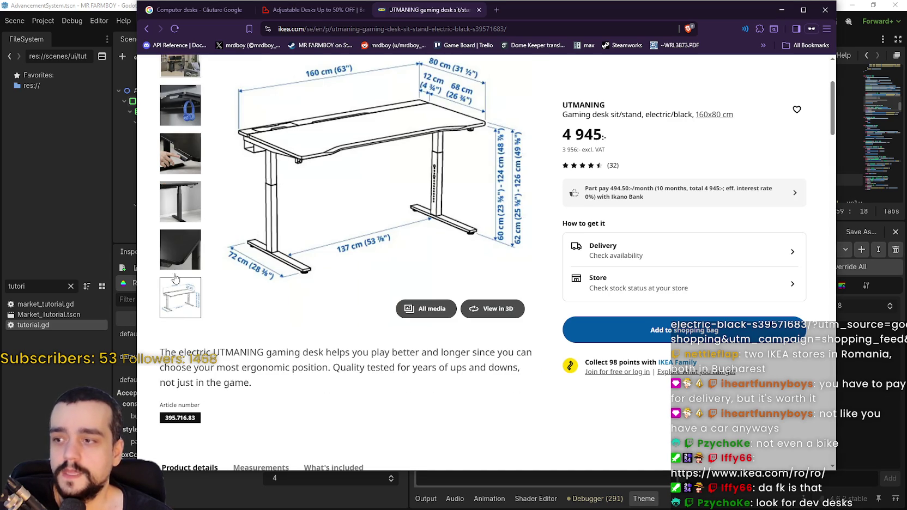
scroll(175, 272, "up", 1)
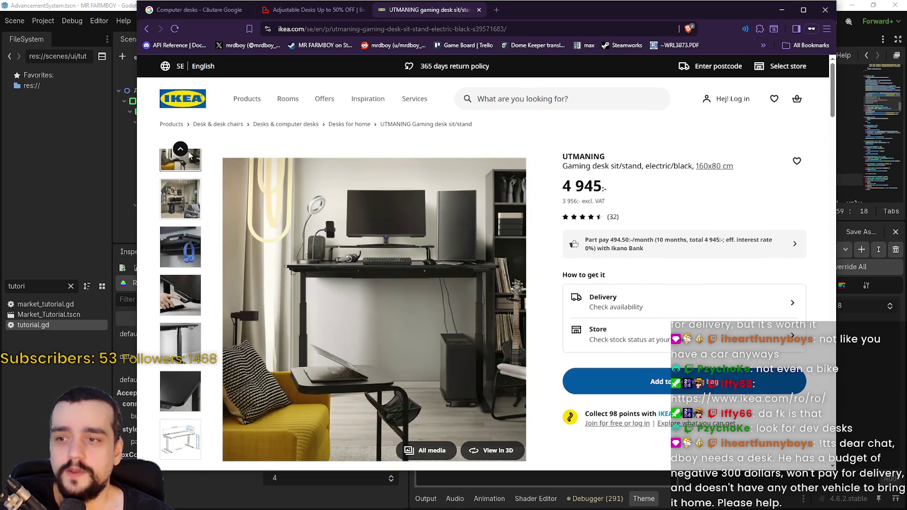
left_click(181, 150)
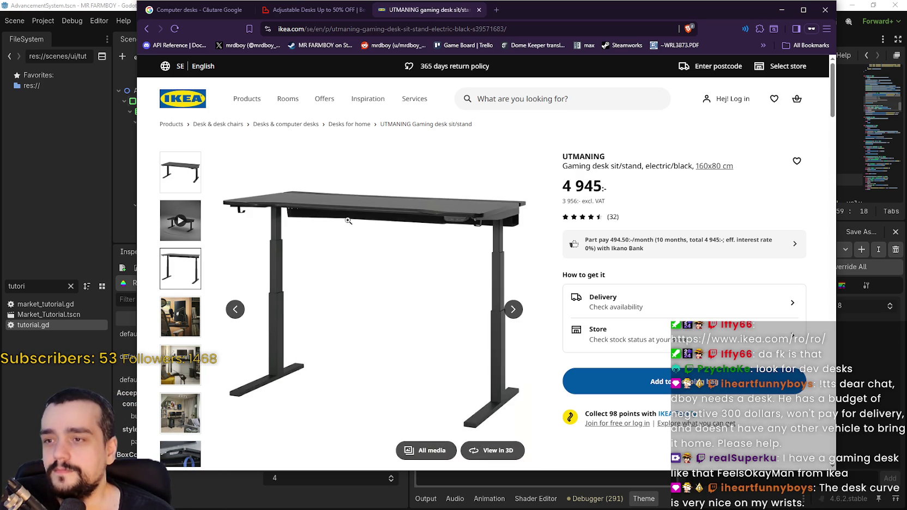
Magnify the desk photo, play the product video, then view the raised-desk and microphone photos
left_click(369, 264)
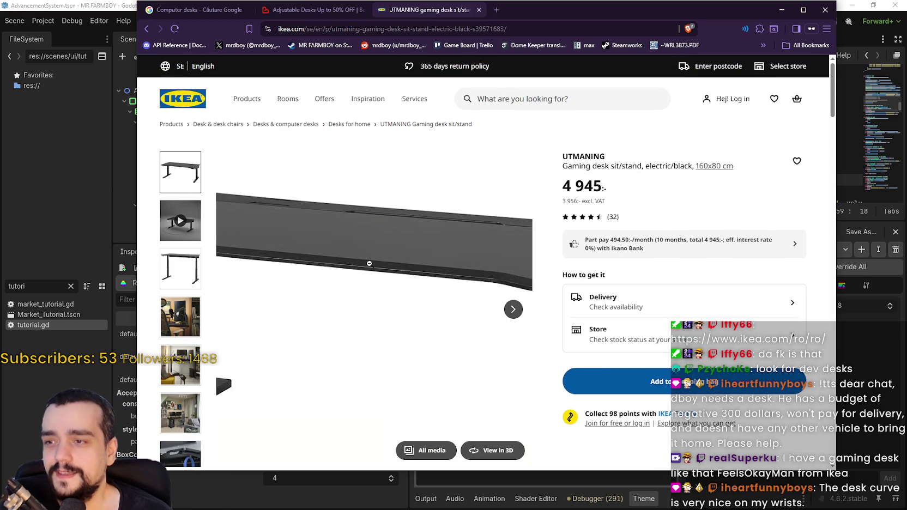
left_click(303, 281)
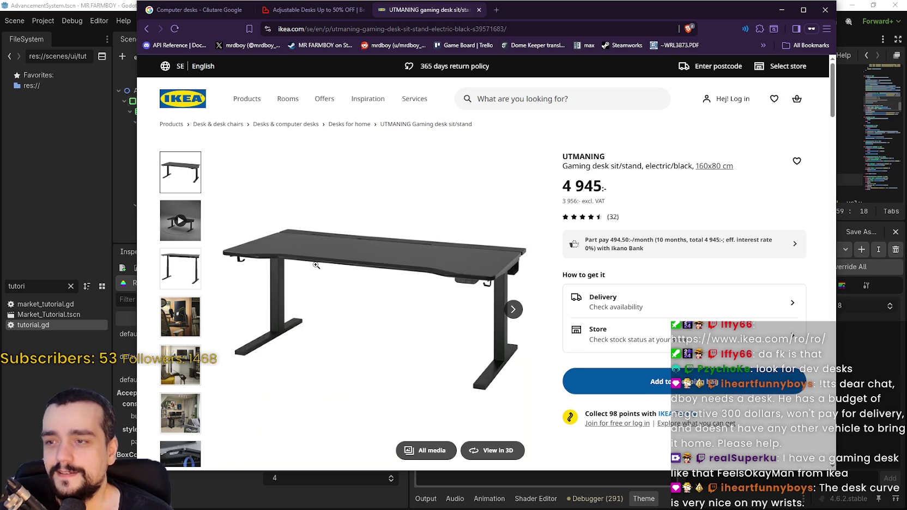
left_click_drag(316, 265, 295, 263)
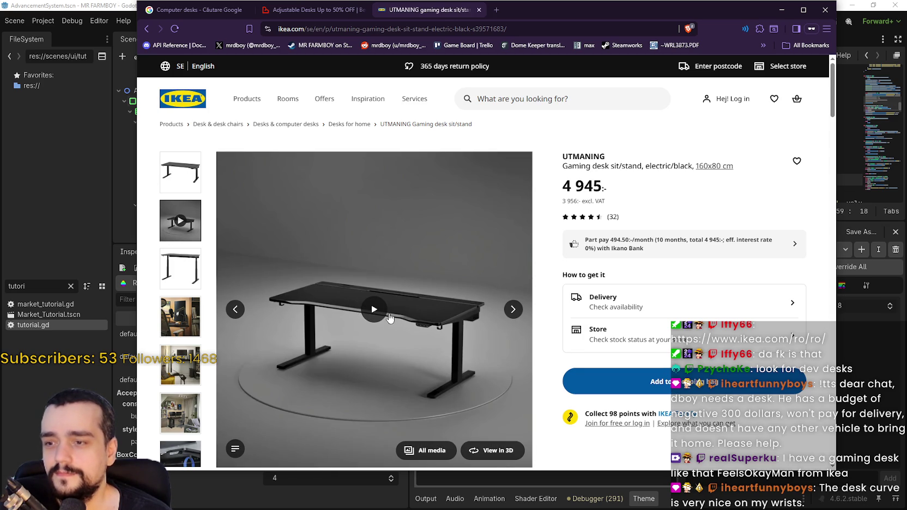
left_click(388, 316)
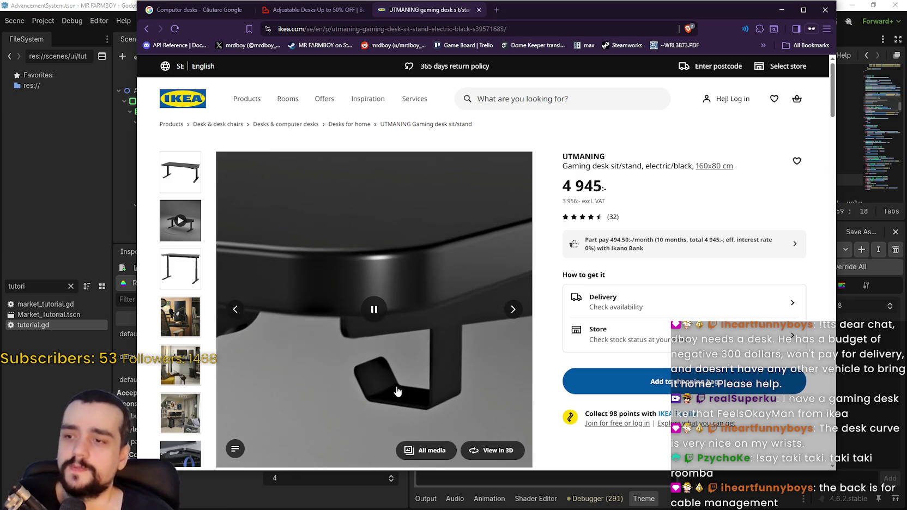
left_click(166, 266)
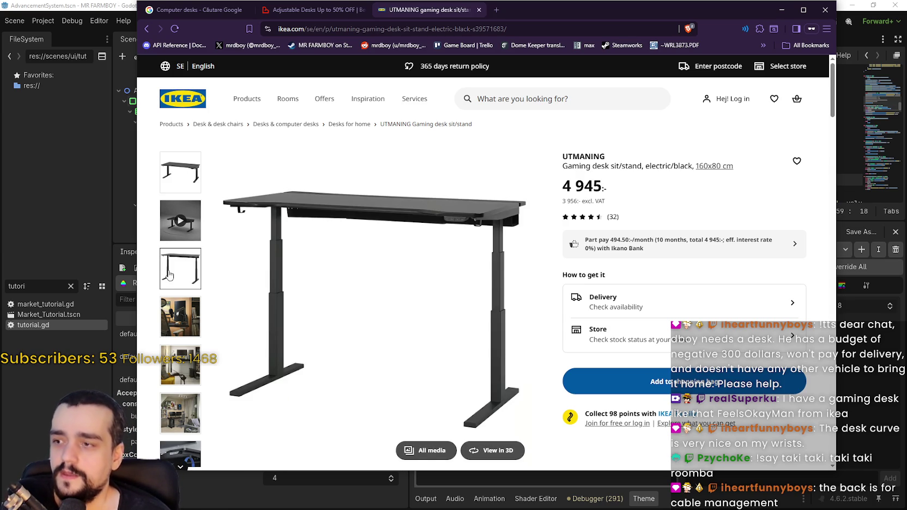
left_click(164, 311)
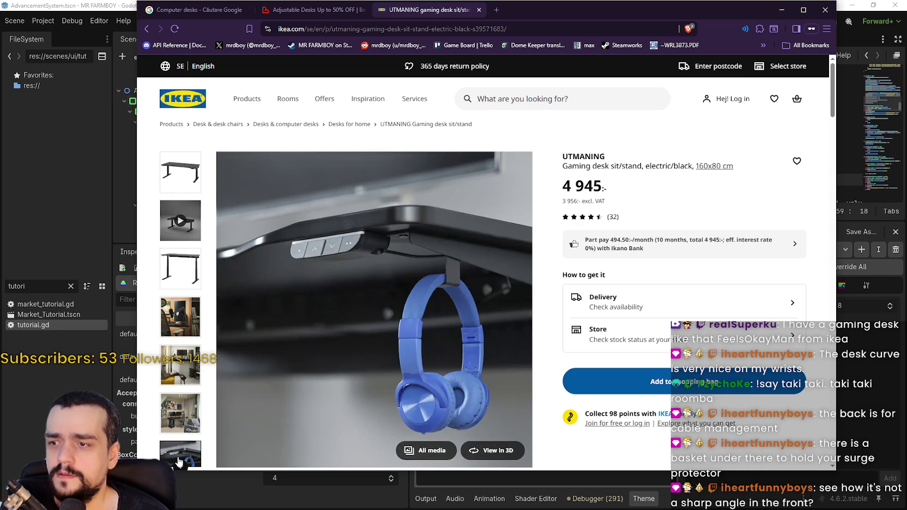
Flip through the desk's photos, video, dimension drawing and headphones close-up on the Swedish page
scroll(178, 447, "down", 1)
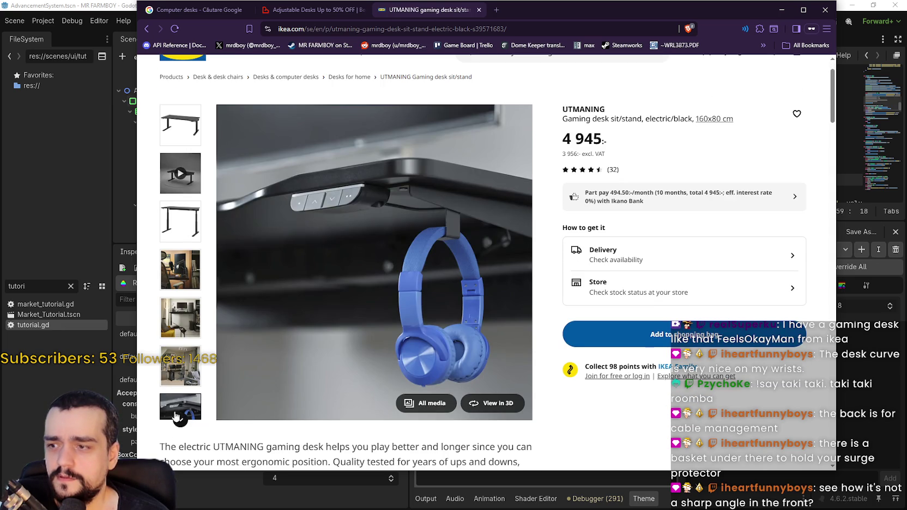
scroll(175, 417, "down", 1)
scroll(186, 351, "up", 2)
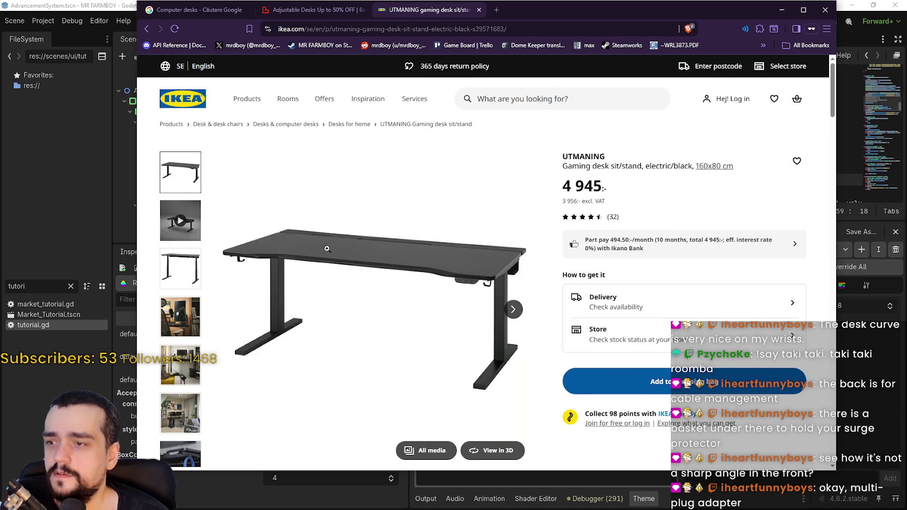
left_click(327, 262)
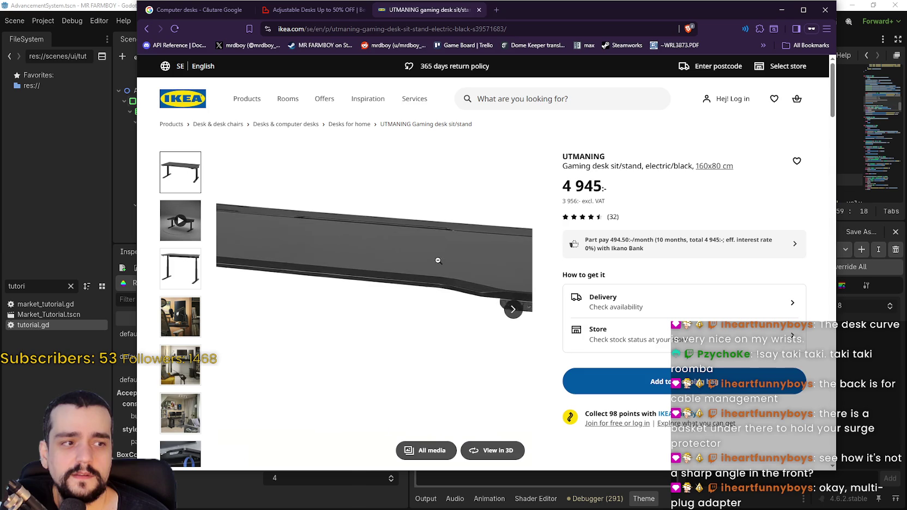
left_click(180, 221)
left_click(180, 273)
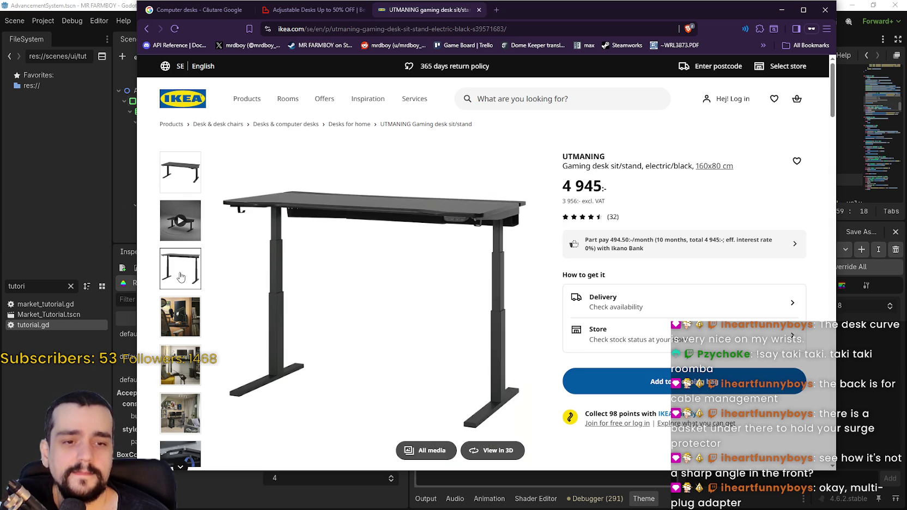
scroll(181, 277, "down", 2)
left_click(180, 277)
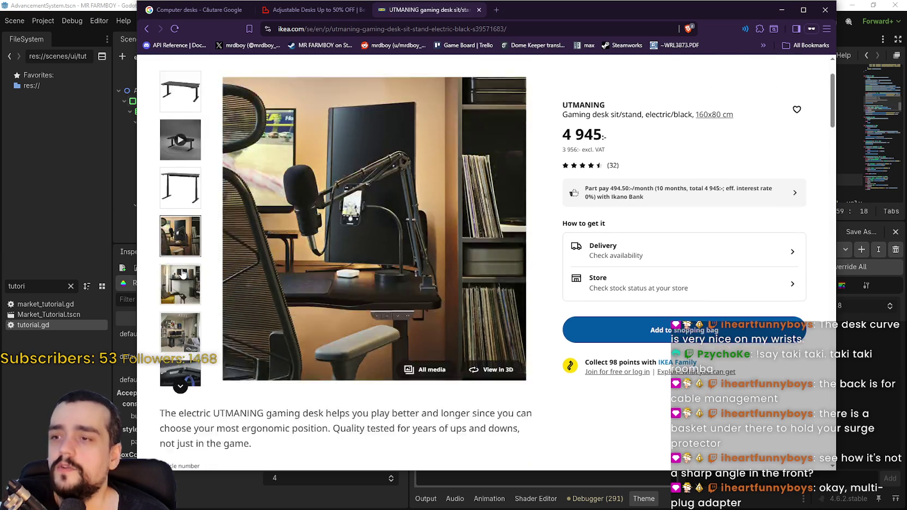
left_click(183, 275)
scroll(183, 275, "down", 2)
left_click(182, 289)
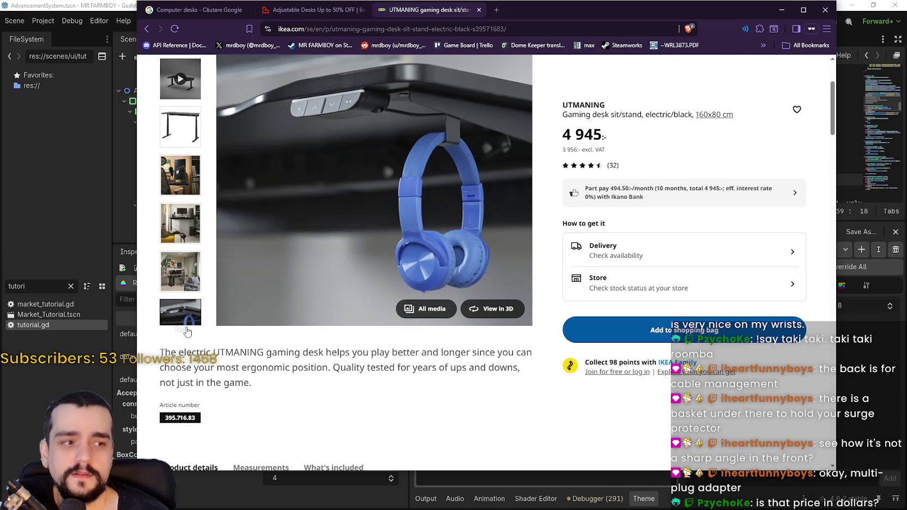
left_click(181, 326)
left_click(179, 295)
left_click(181, 106)
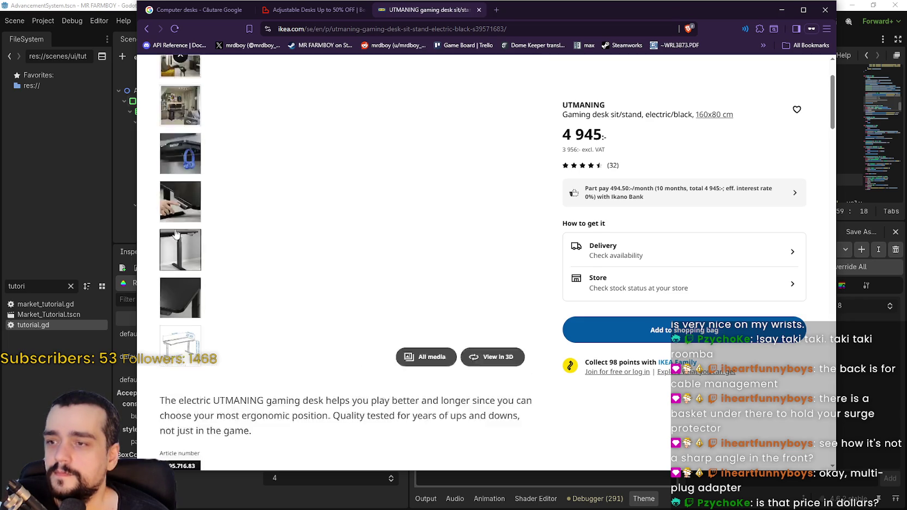
Select the 4 945 price and scroll down to the page footer
double_click(567, 187)
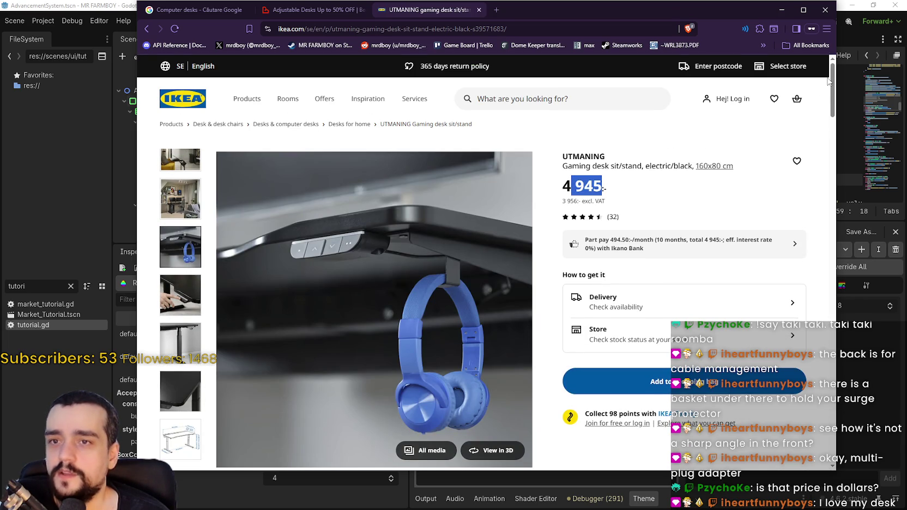
left_click_drag(830, 81, 838, 75)
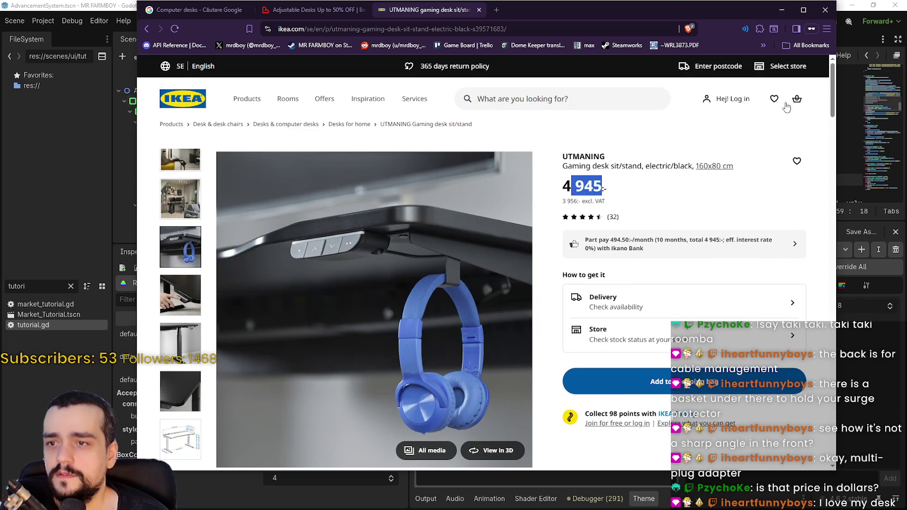
left_click_drag(561, 187, 601, 189)
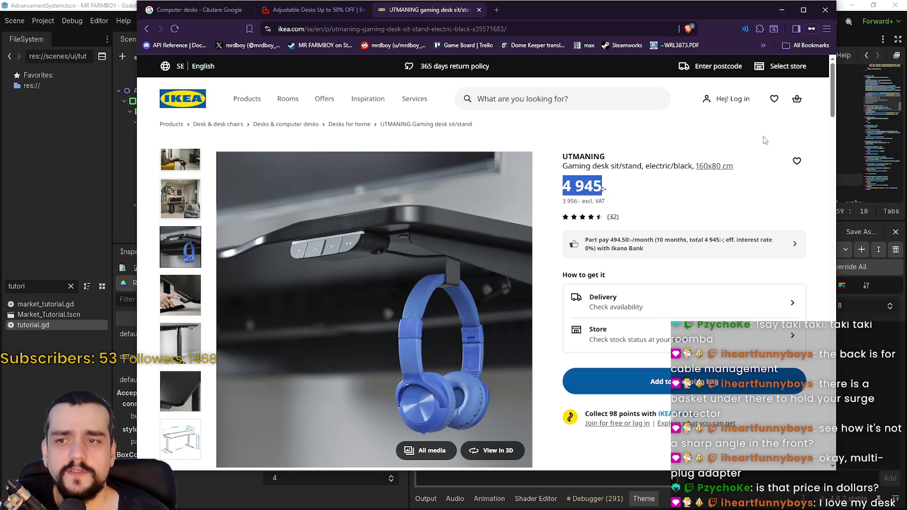
mouse_move(836, 87)
left_mouse_down()
mouse_move(817, 284)
mouse_move(783, 433)
left_mouse_up()
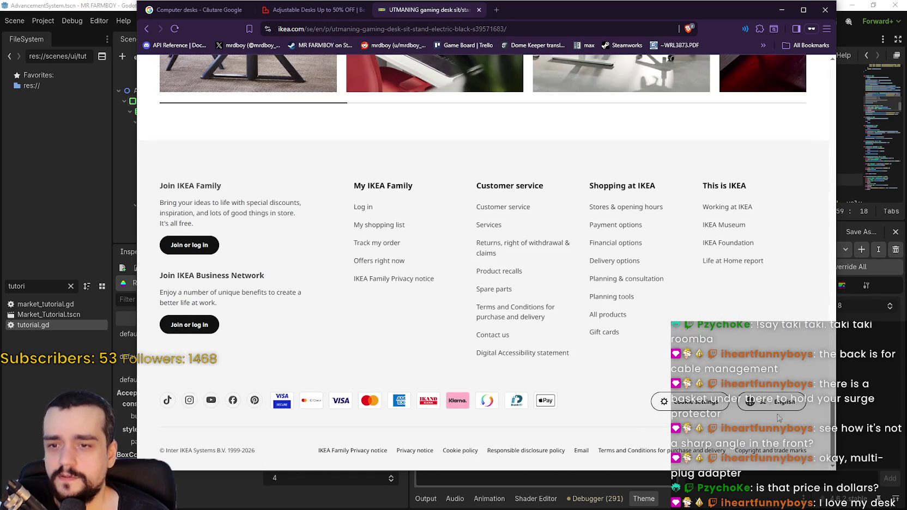
Open the language settings and Change country, then go back and close the dialog
left_click(759, 402)
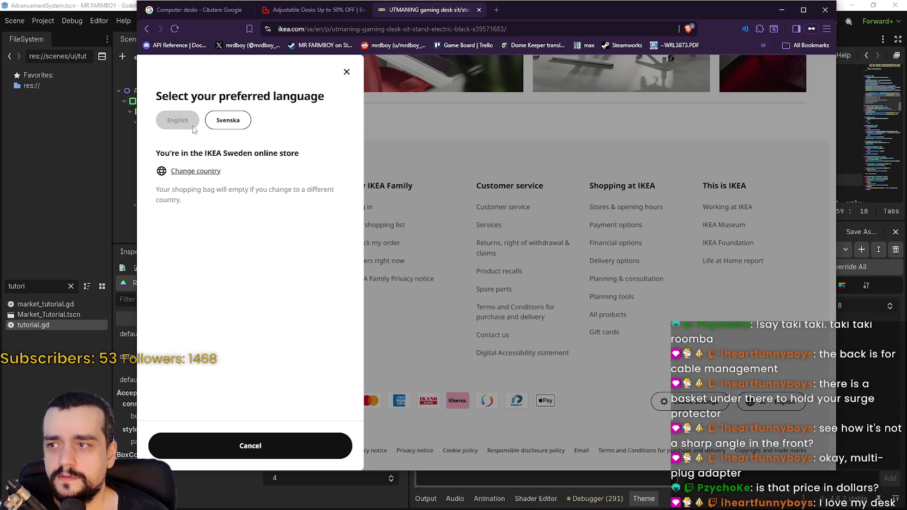
left_click(185, 173)
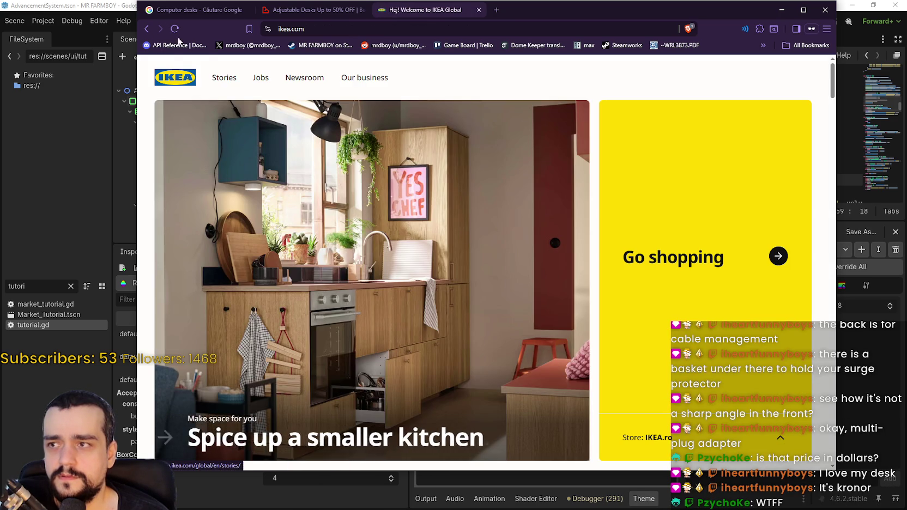
scroll(320, 250, "down", 5)
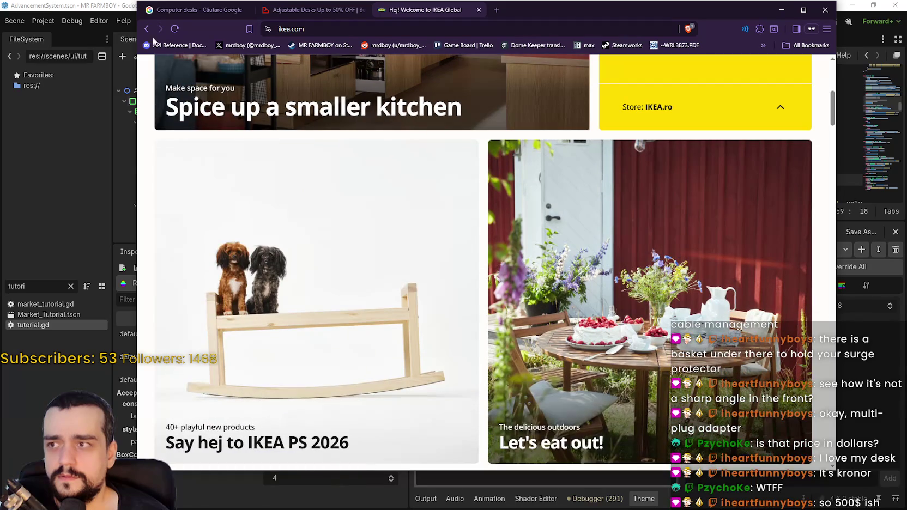
left_click(146, 28)
left_click(626, 173)
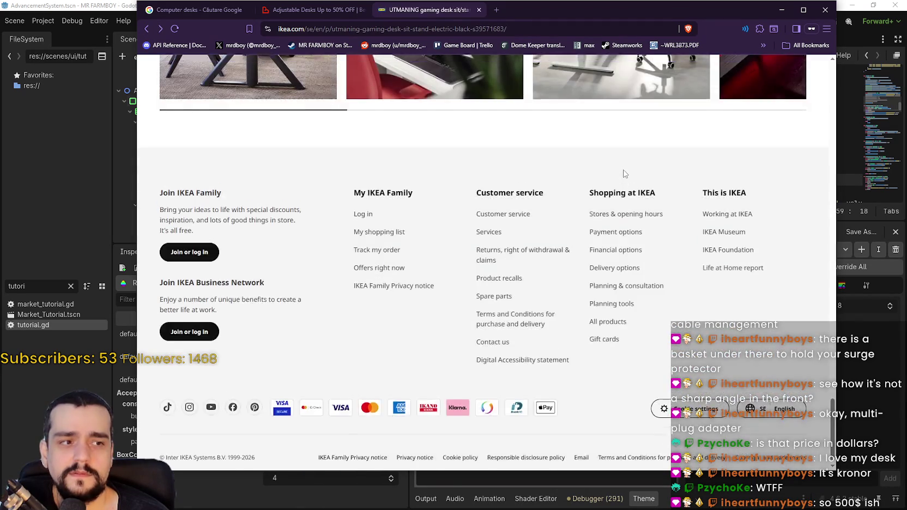
Scroll to the top and select the product name UTMANING
scroll(626, 218, "up", 10)
scroll(825, 360, "up", 10)
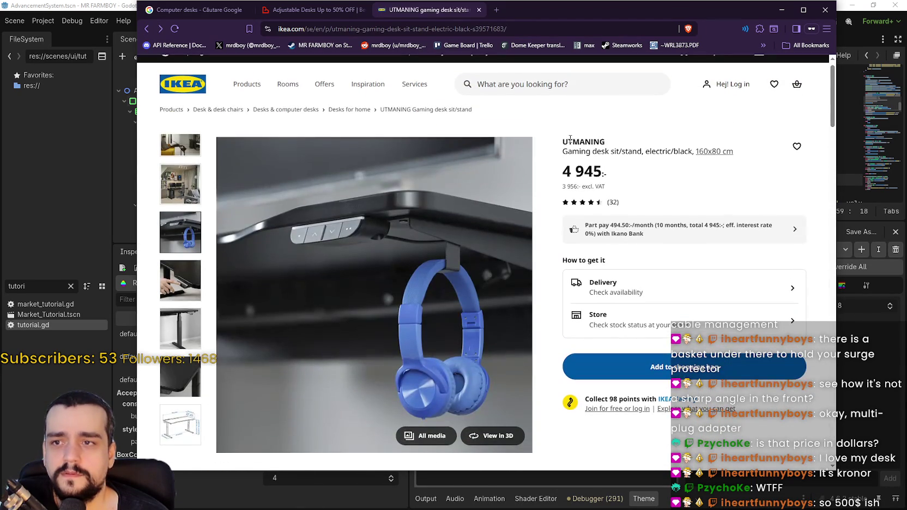
double_click(570, 141)
key("ctrl+c")
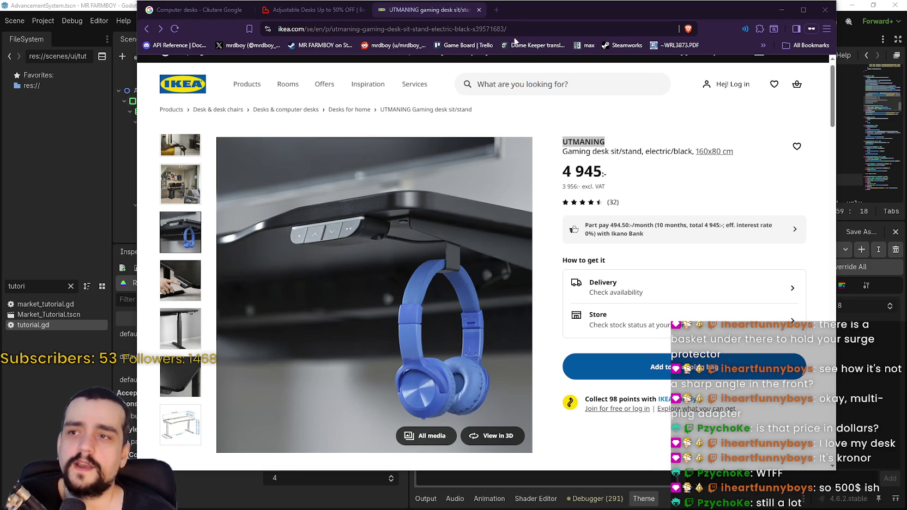
Load ikea.com/ro/ro/ in a new tab, briefly checking the Swedish desk page
left_click(496, 11)
type("ikea.com/ro/ro/")
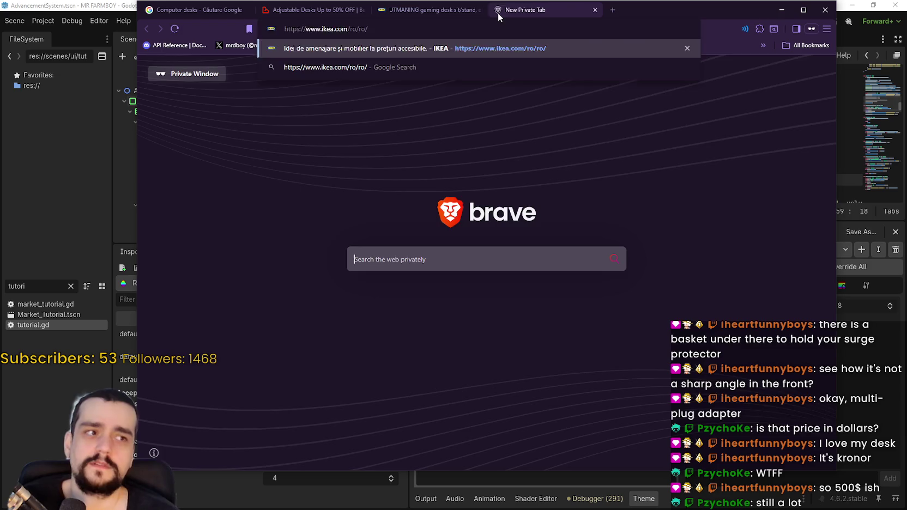
key("Return")
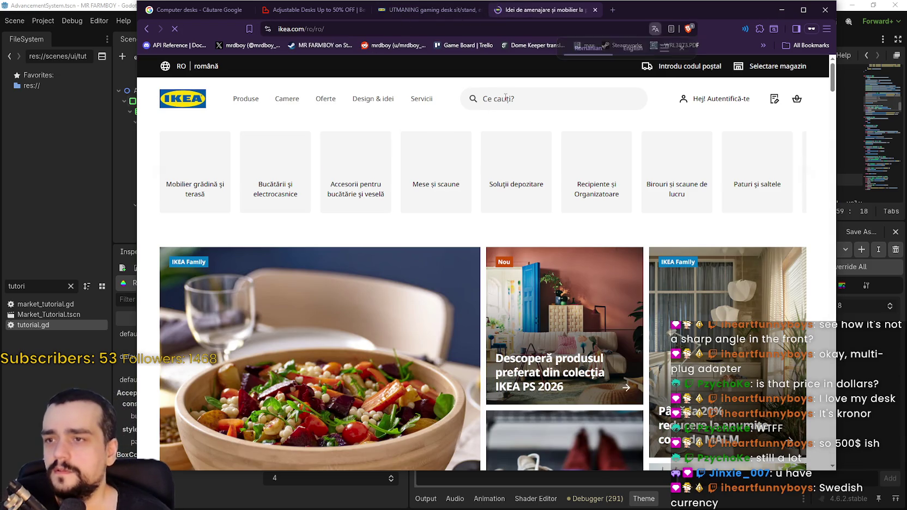
left_click(423, 8)
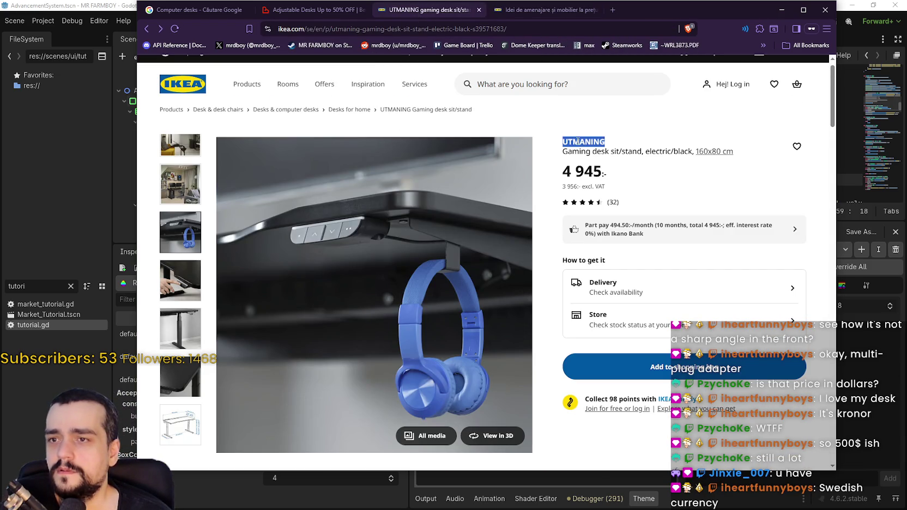
left_click(537, 10)
Search the Romanian store for UTMANING and open the 160x80 electric desk at 1.999 lei
left_click(533, 99)
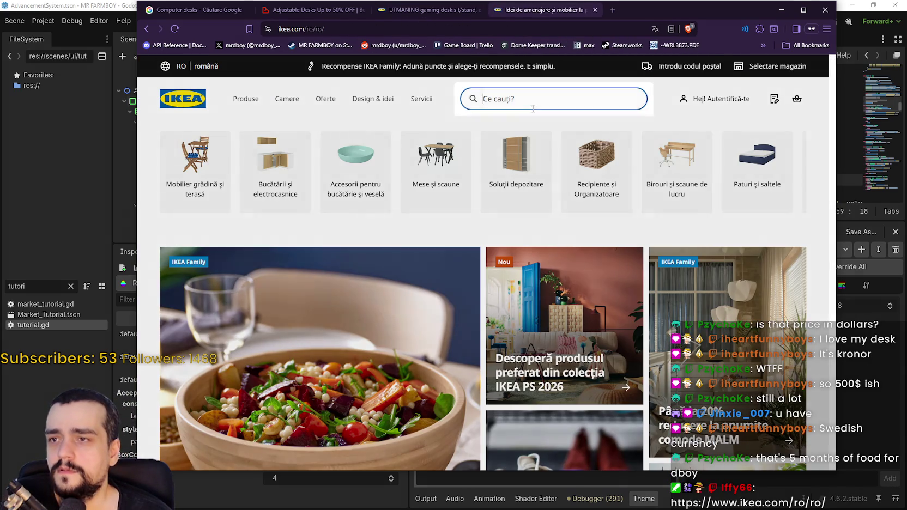
key("ctrl+v")
key("Return")
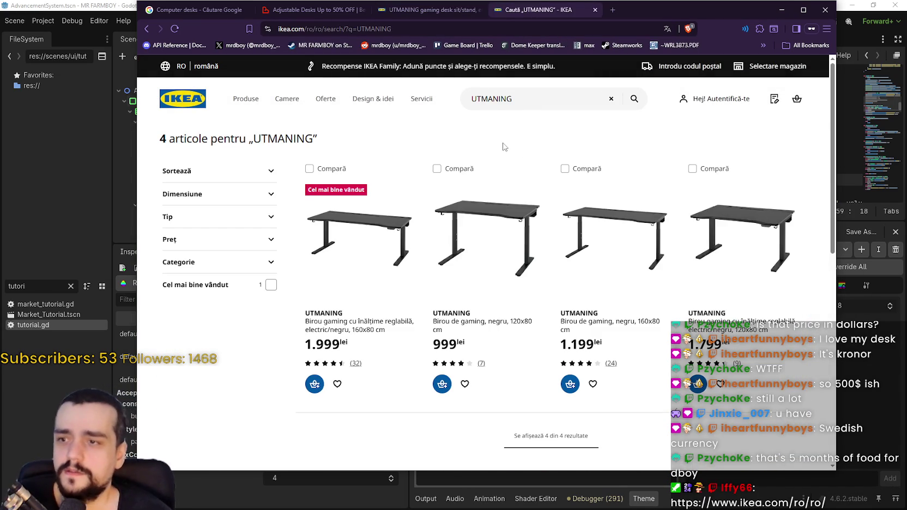
scroll(429, 381, "down", 2)
scroll(403, 420, "up", 2)
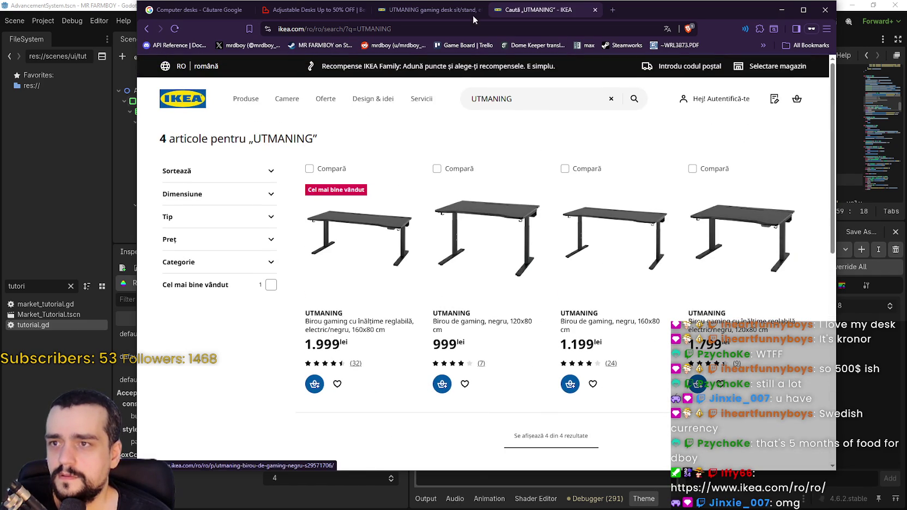
left_click(440, 11)
left_click(525, 12)
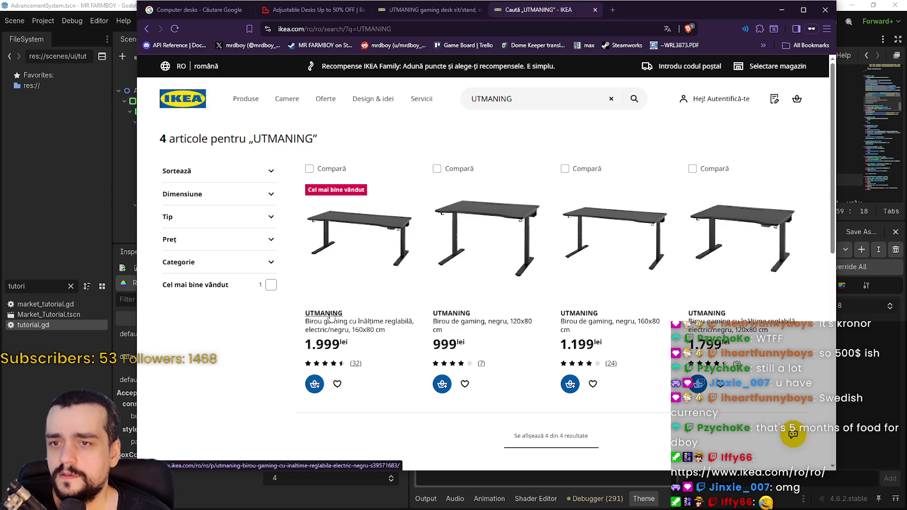
left_click(330, 318)
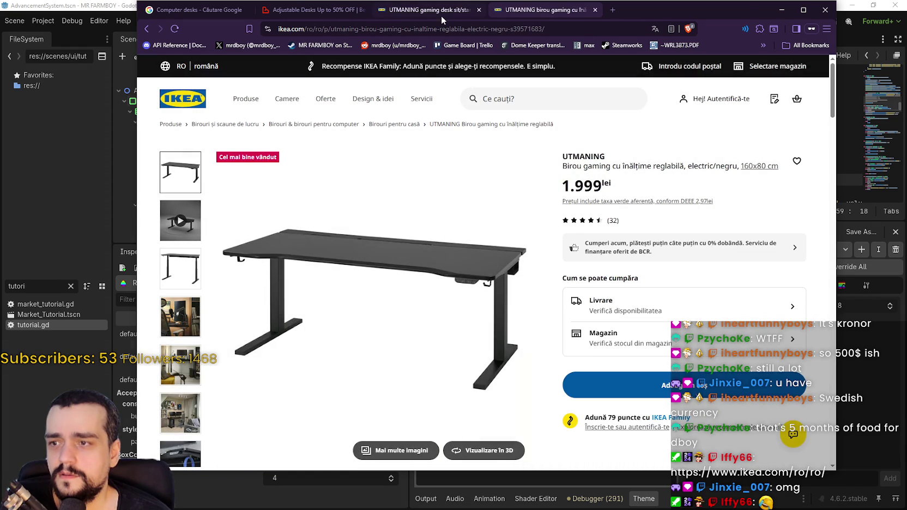
View the raised-desk photo, product video and microphone photo, ending on the raised-desk photo
left_click(179, 266)
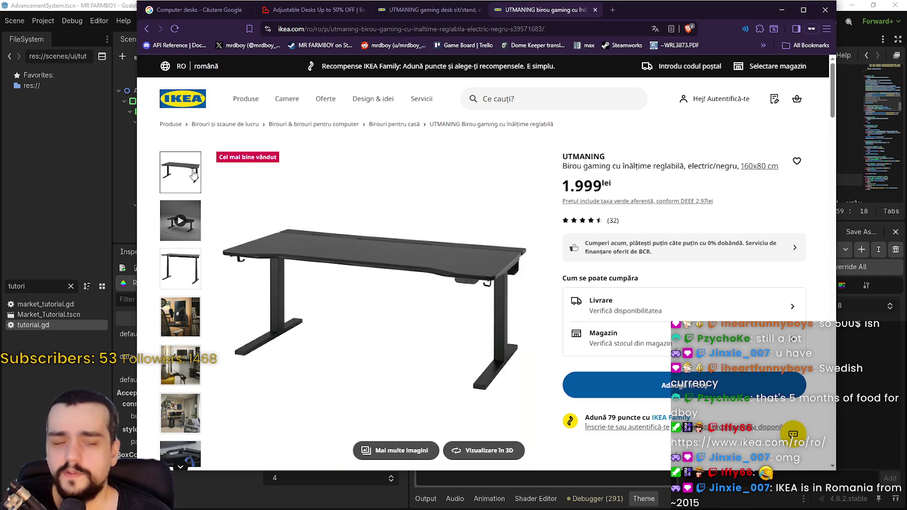
left_click(180, 221)
left_click(180, 317)
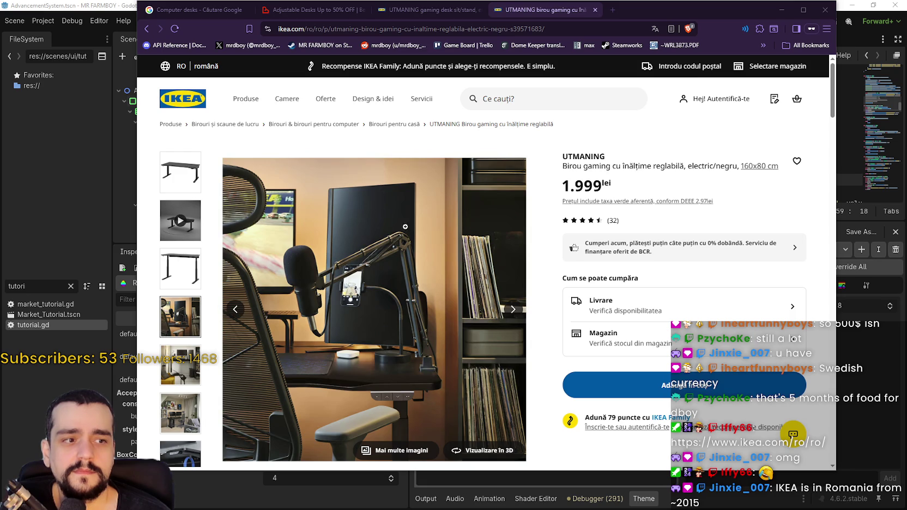
left_click(181, 270)
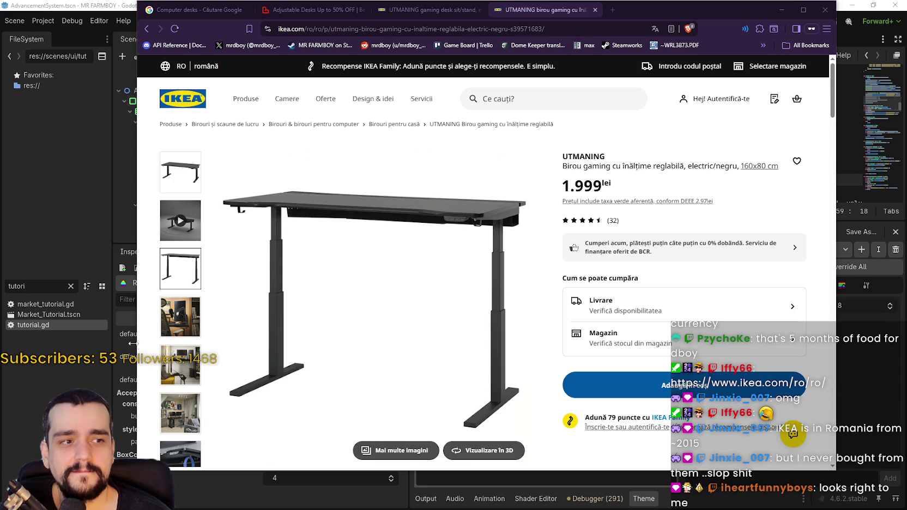
scroll(127, 309, "down", 1)
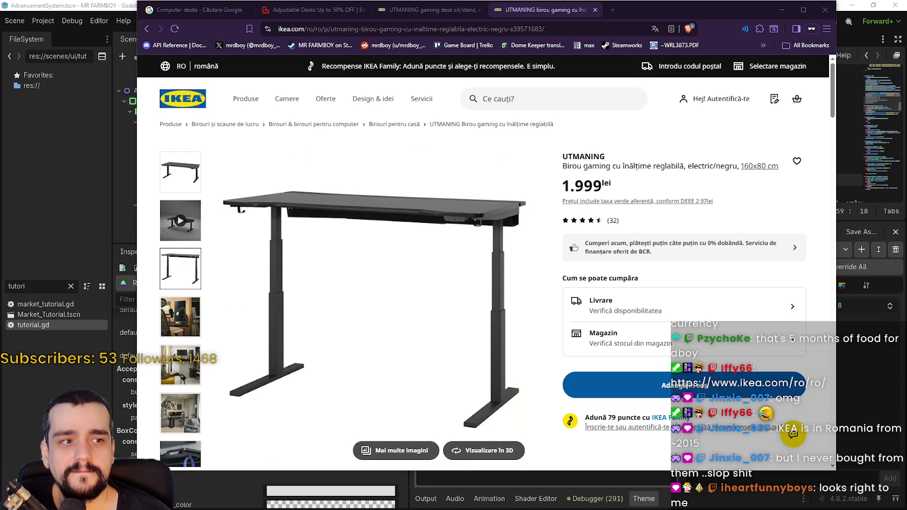
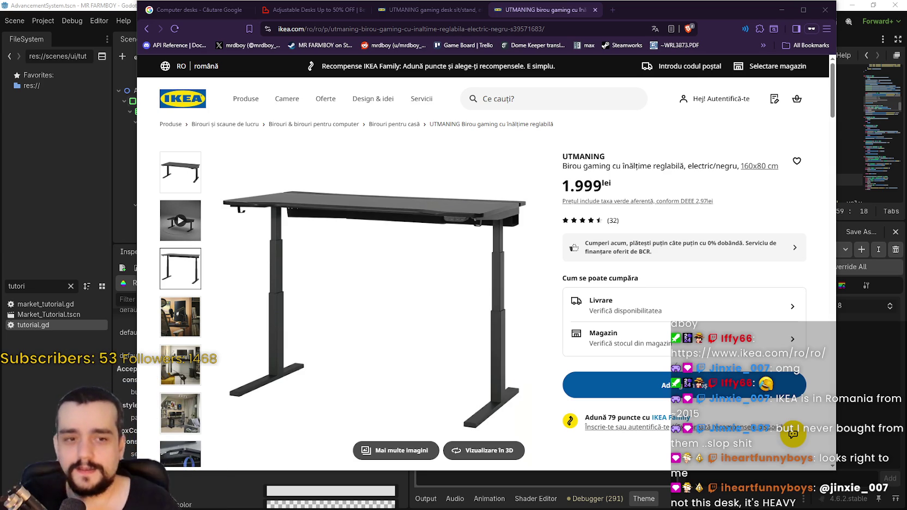
Page forward through the UTMANING desk photo gallery
mouse_move(361, 233)
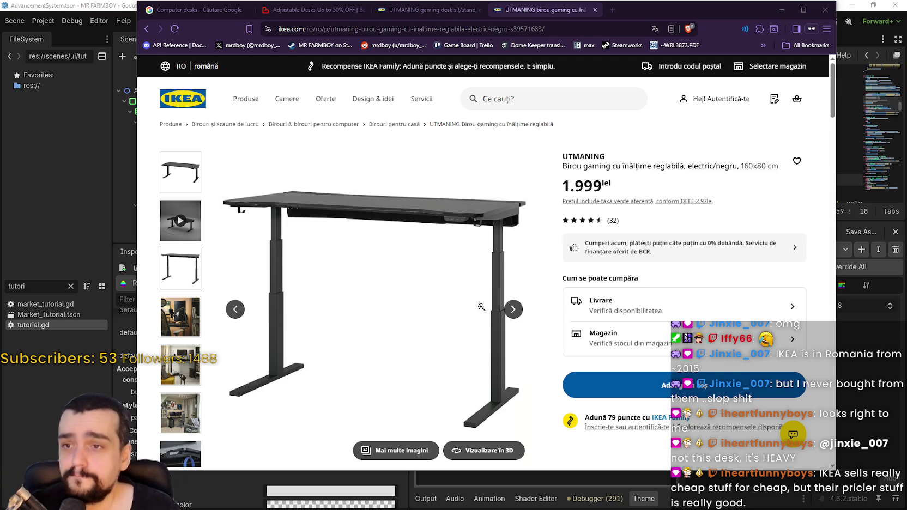
left_click(513, 310)
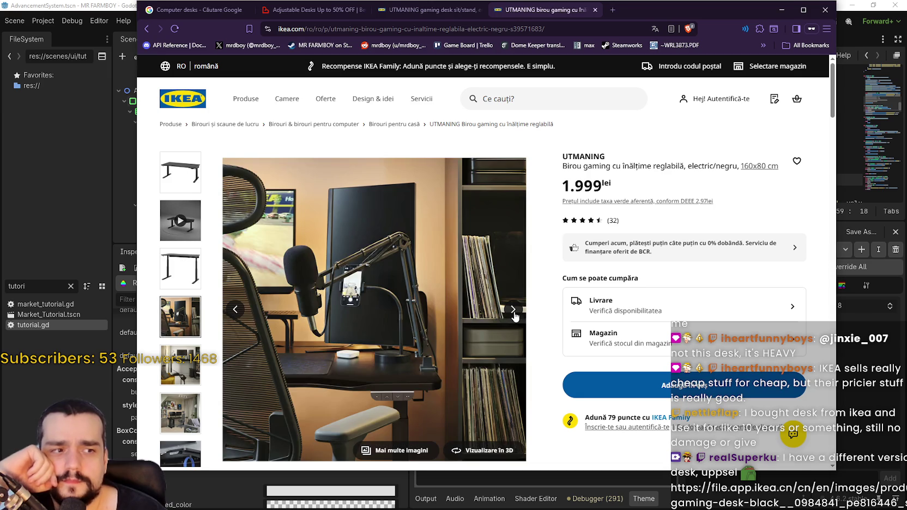
left_click(513, 309)
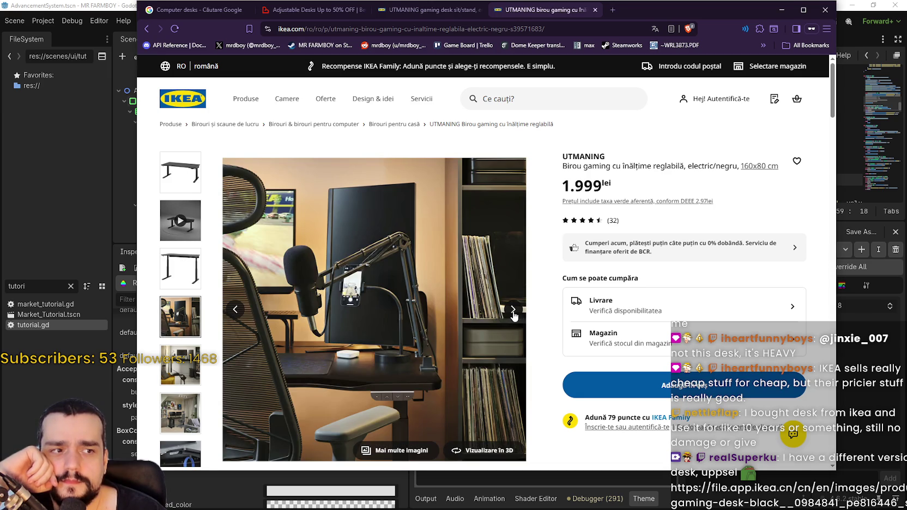
left_click(513, 309)
left_click(513, 310)
Reach the height-control close-up, highlight the 1.999 lei price, and open a new private tab
left_click(513, 310)
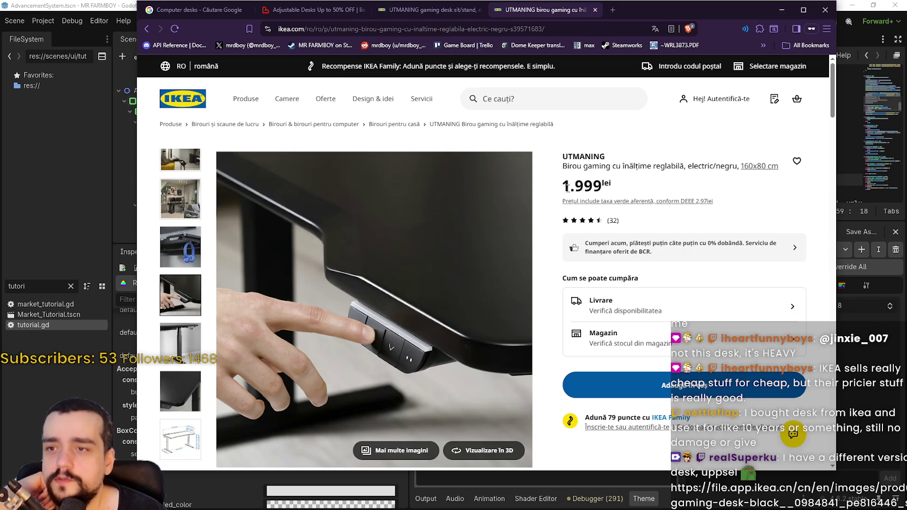
mouse_move(567, 187)
left_mouse_down()
mouse_move(611, 186)
mouse_move(602, 187)
left_mouse_up()
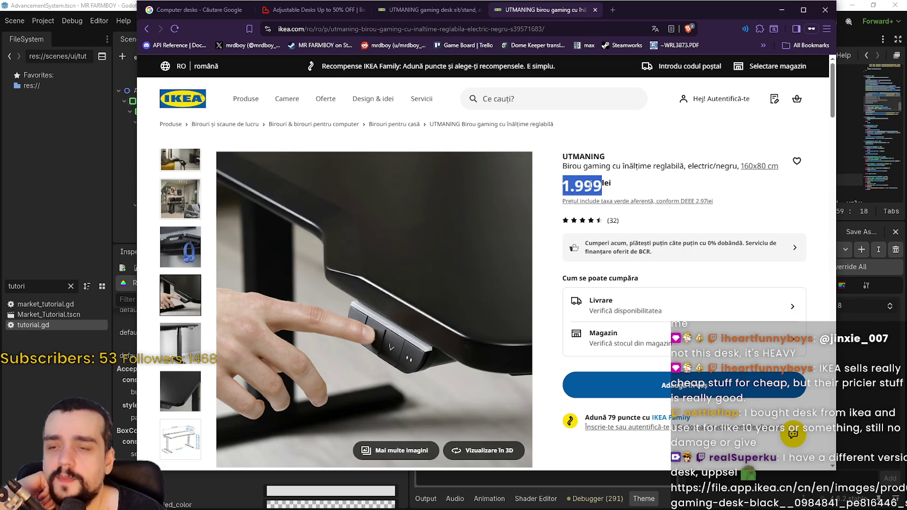
left_click(612, 10)
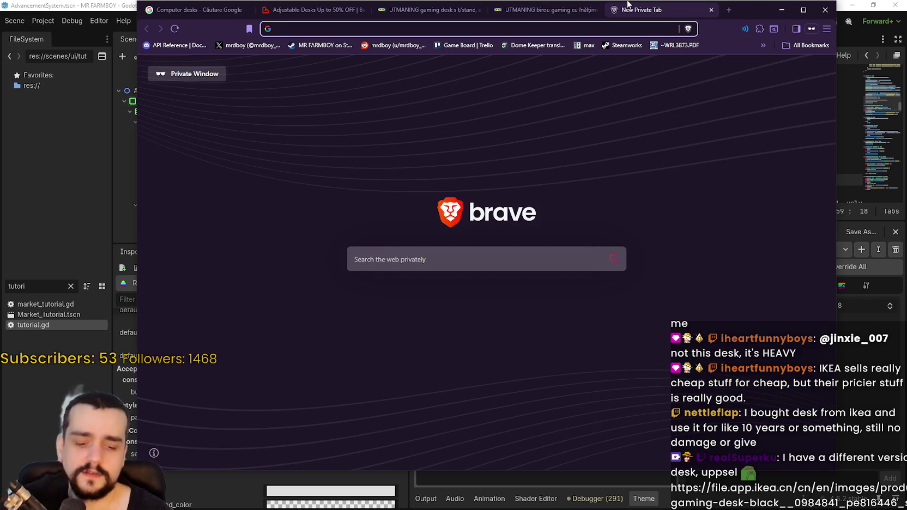
Search 'lei to dollars' and convert 2000 RON, which comes to 438.96 $
type("lei to do")
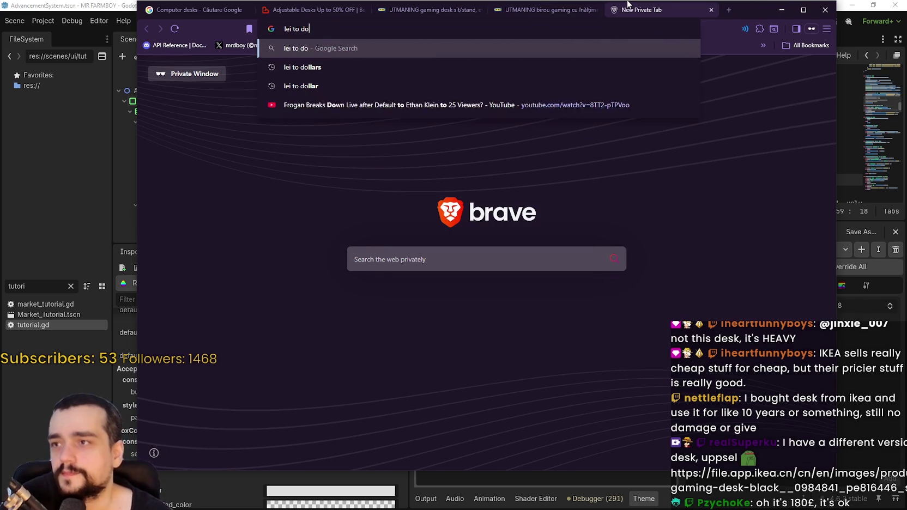
type("llars")
key("Return")
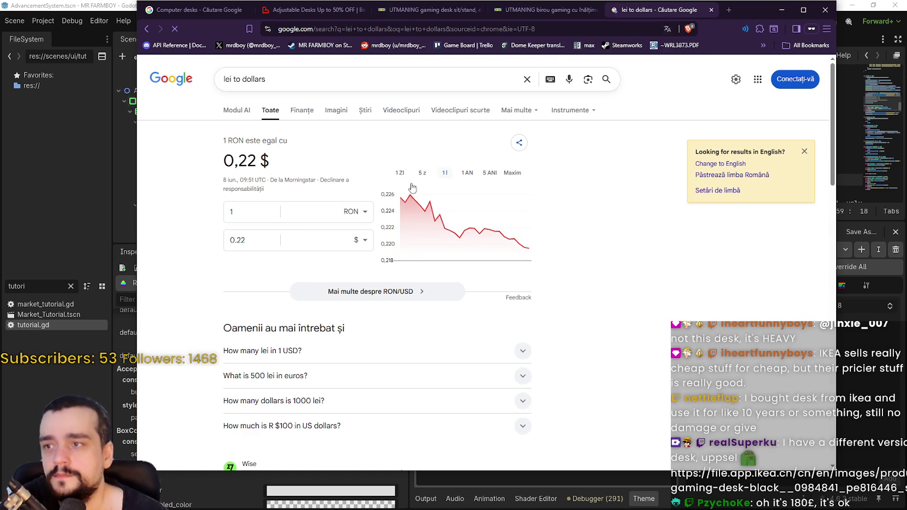
left_click(233, 210)
type("2")
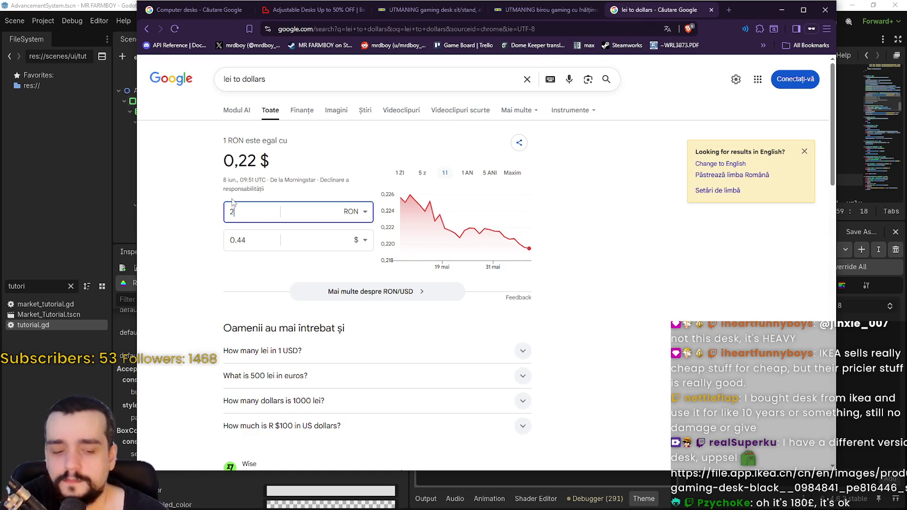
type("000")
Select the dollar result, then paste the ikea.cn desk image link into a new tab
left_click(229, 240)
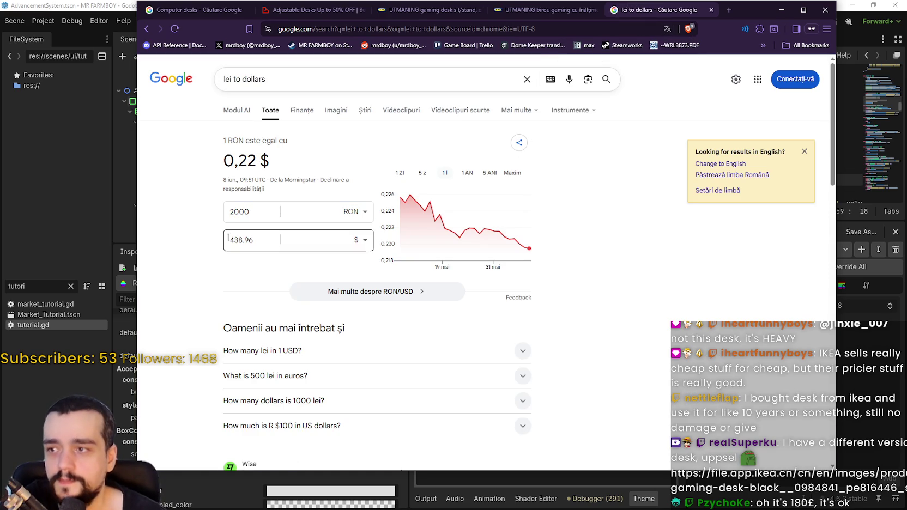
key("ctrl+a")
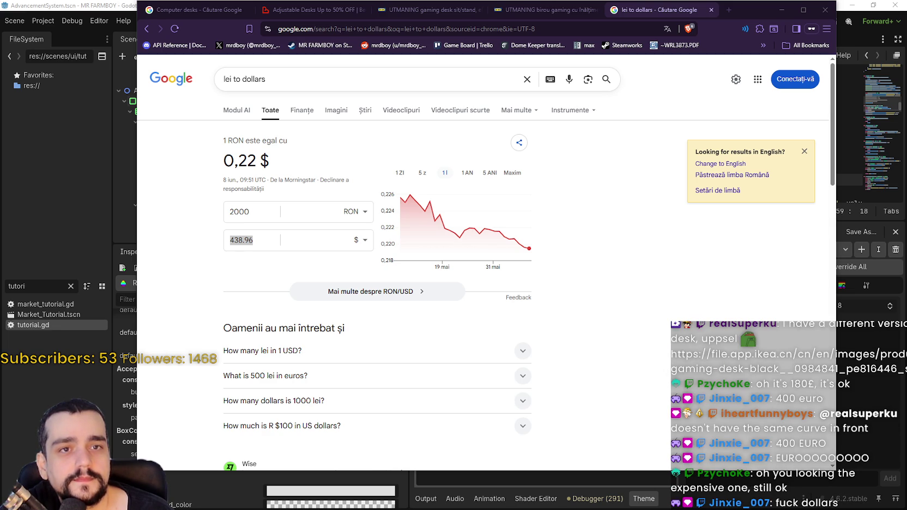
left_click(726, 11)
type("https://file.app.ikea.cn/cn/en/images/products/uppspel-gaming-desk-black__0984841_pe816446_s5.jpg")
Load the UPPSPEL gaming desk image and inspect it at full size, then return to the converter
key("Return")
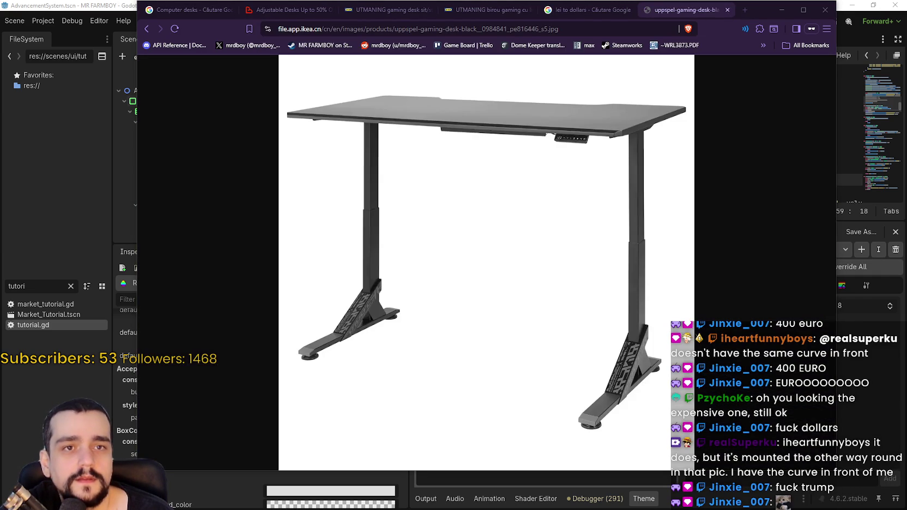
left_click(511, 140)
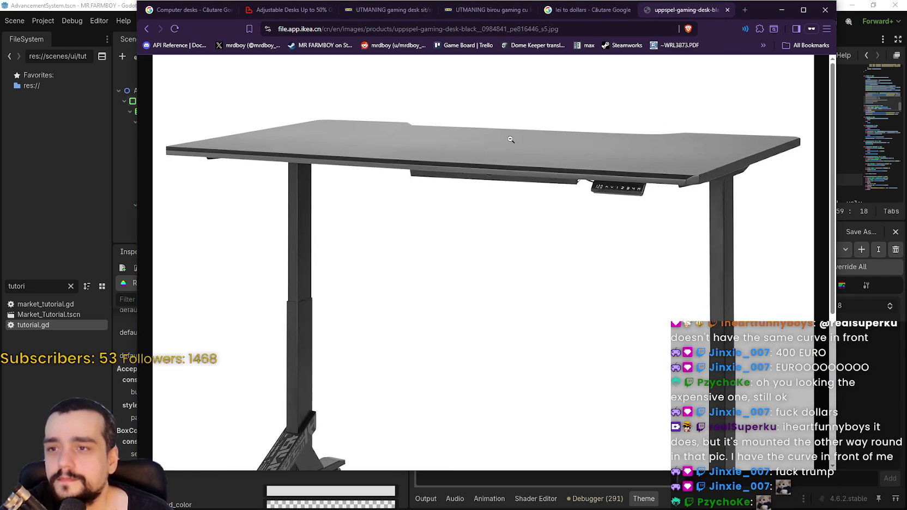
scroll(542, 187, "down", 5)
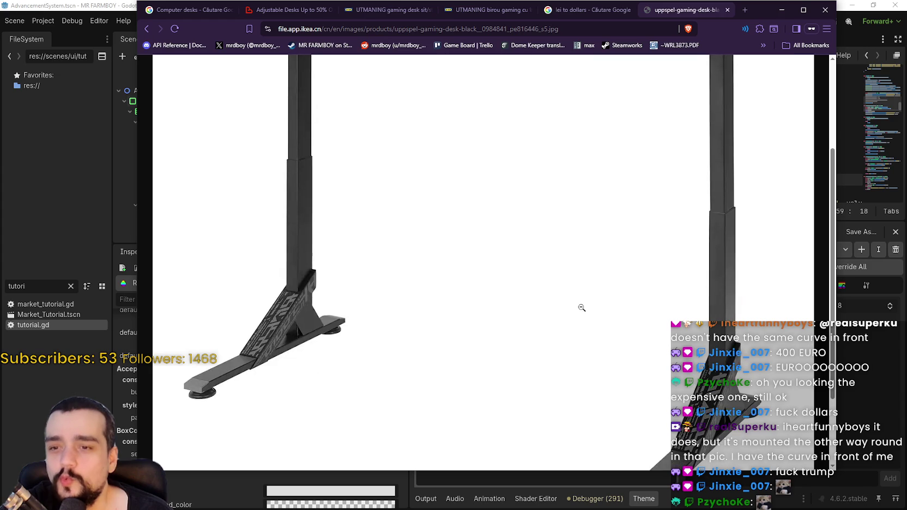
scroll(580, 340, "up", 5)
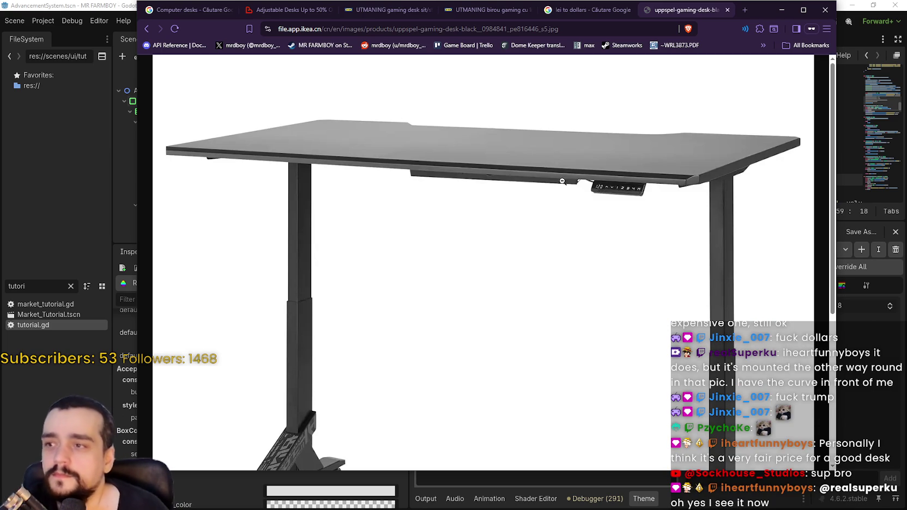
scroll(566, 213, "down", 5)
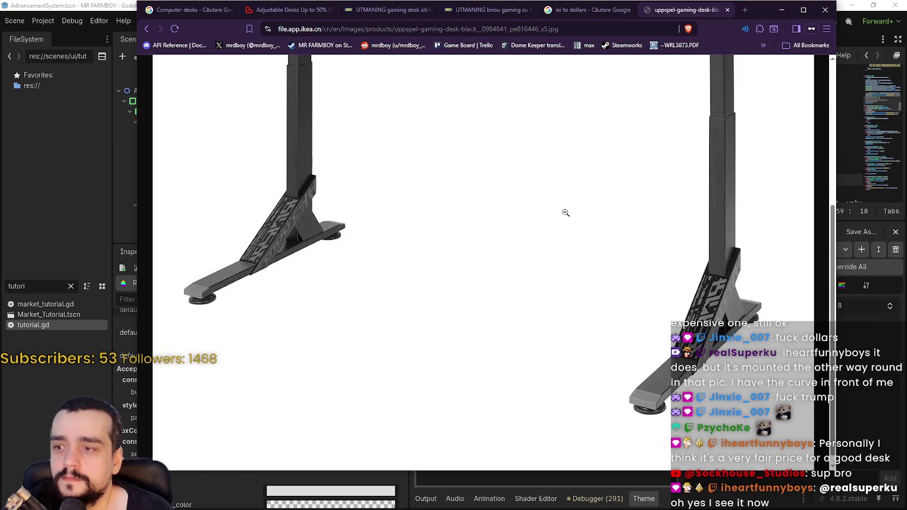
scroll(563, 212, "up", 2)
left_click(563, 212)
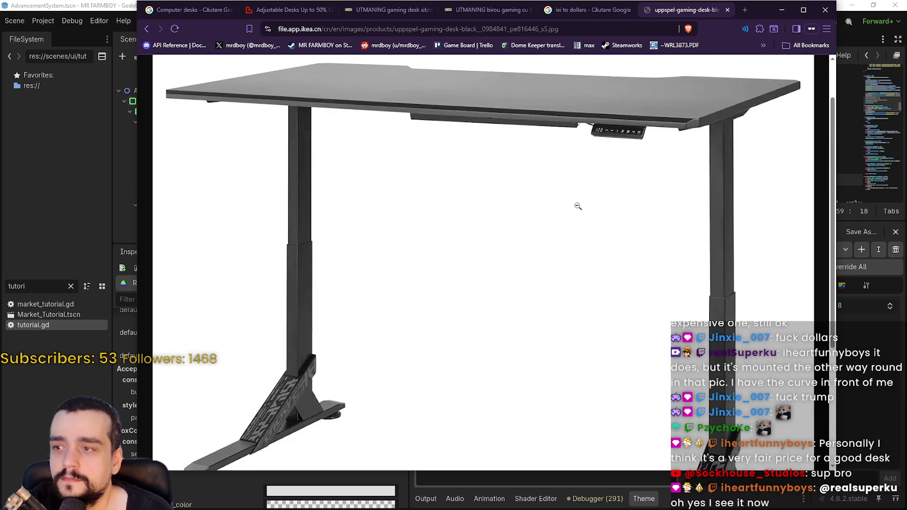
left_click(621, 10)
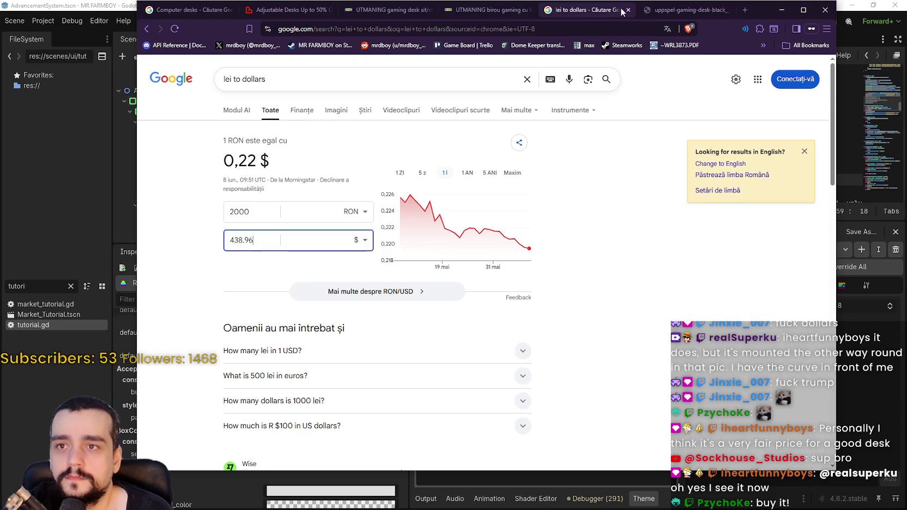
Browse the UTMANING page's thumbnails down to the desk dimension drawing, then open a new tab
left_click(464, 11)
left_click(187, 347)
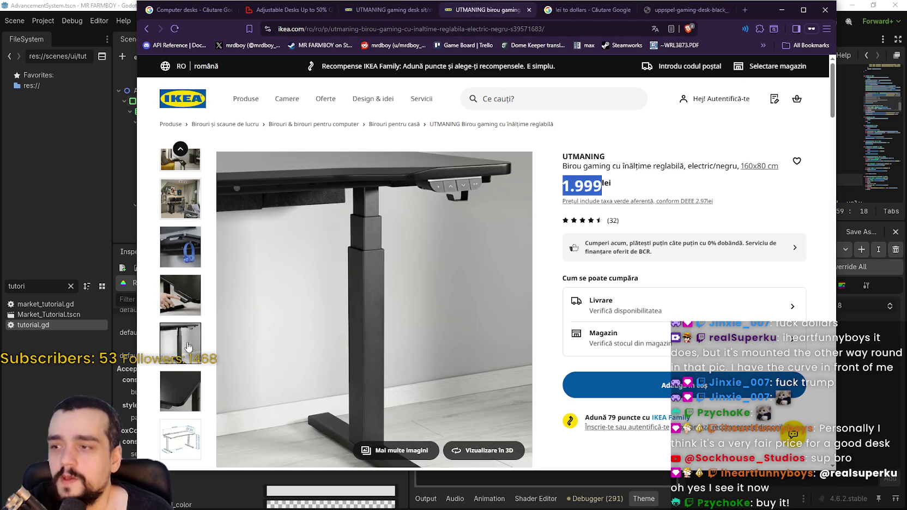
scroll(327, 267, "down", 1)
left_click(180, 301)
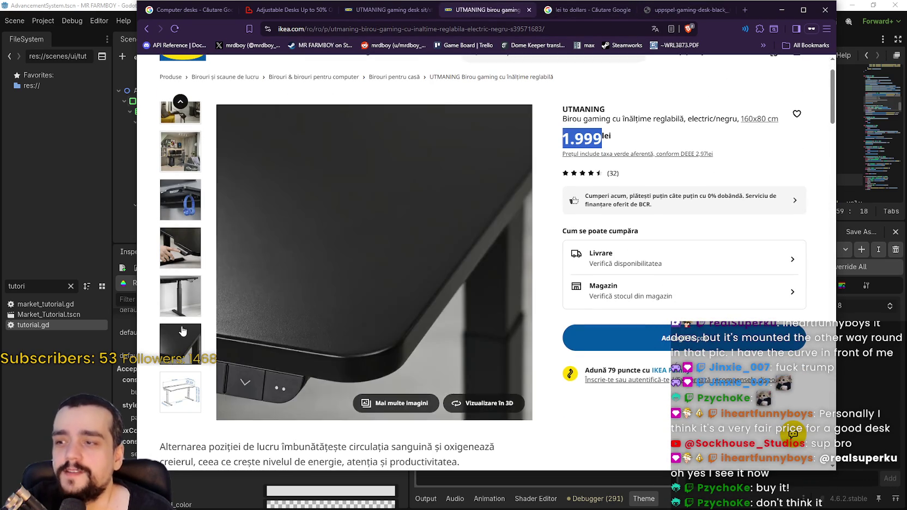
left_click(182, 341)
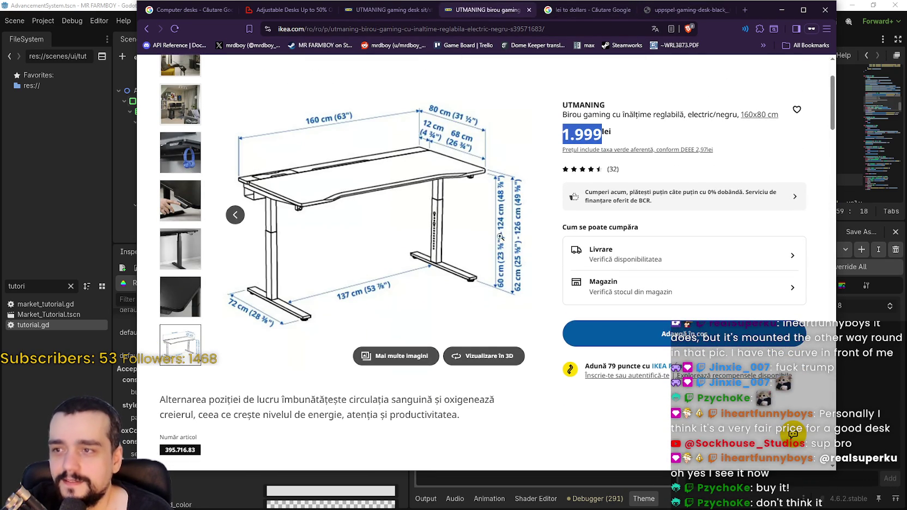
scroll(436, 238, "up", 2)
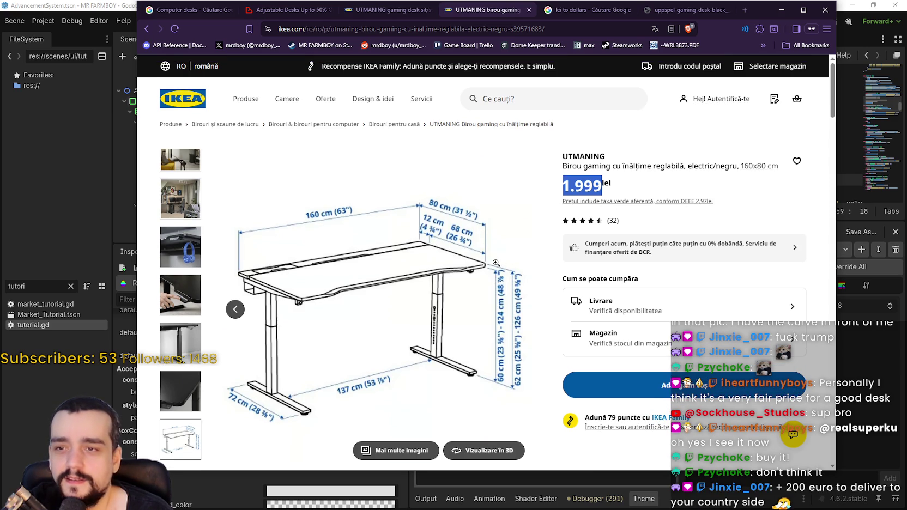
scroll(496, 258, "down", 2)
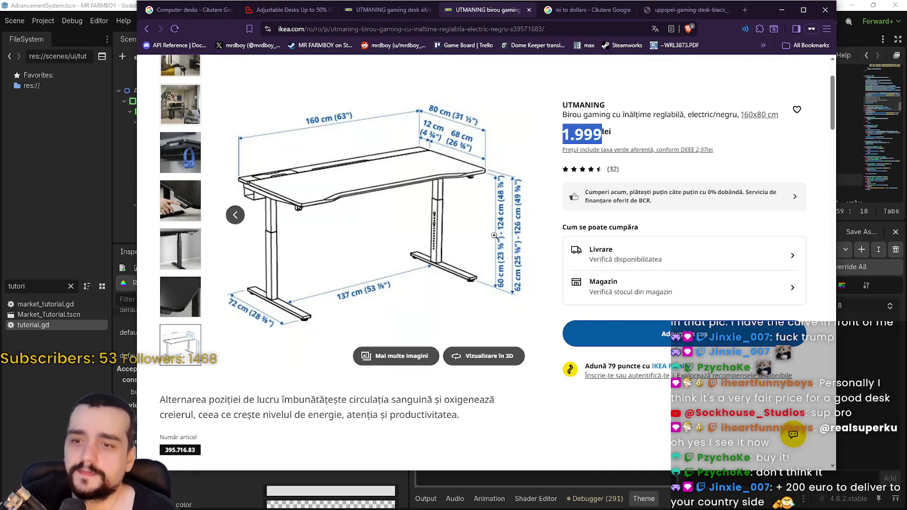
scroll(494, 232, "up", 1)
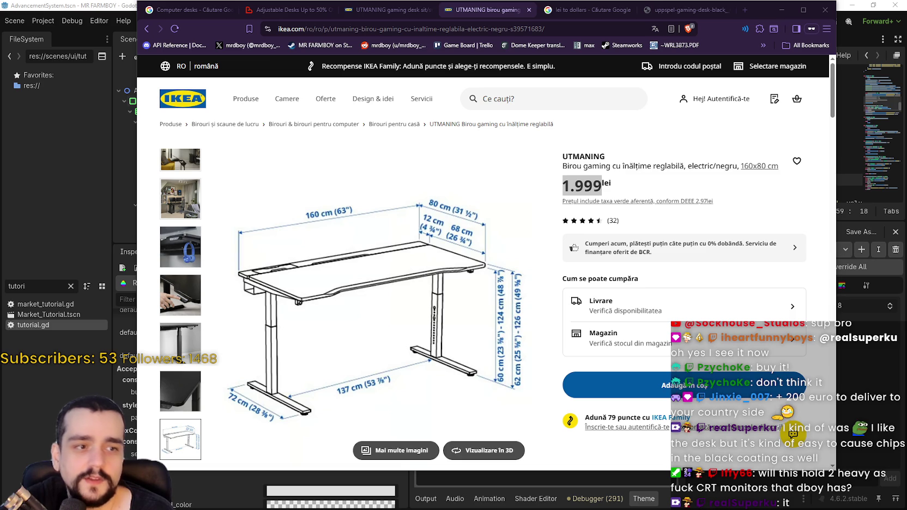
left_click(745, 11)
Load dab4office.ro/collections/mobilier-second-hand, dismiss the translation offer, and scroll the 25%-off Vielhauer electric desk listings
type("dab4office.ro/collections/mobilier-second-hand")
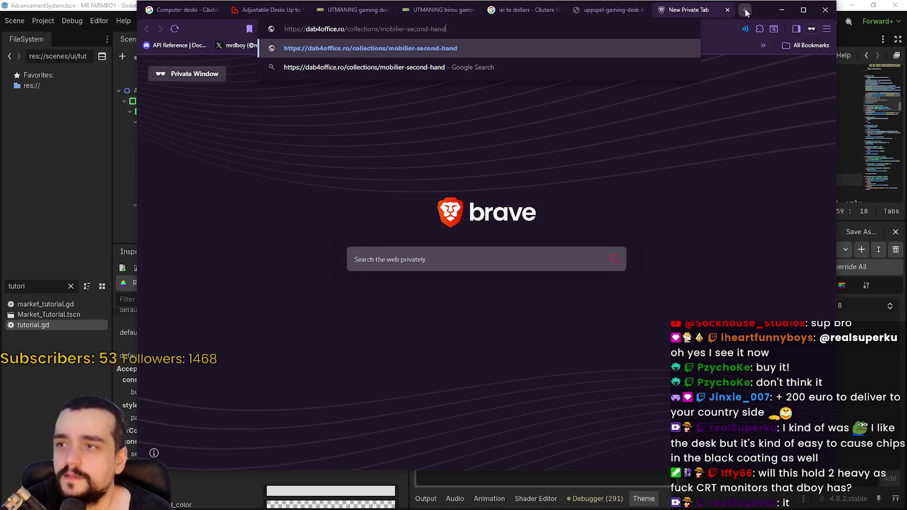
key("Return")
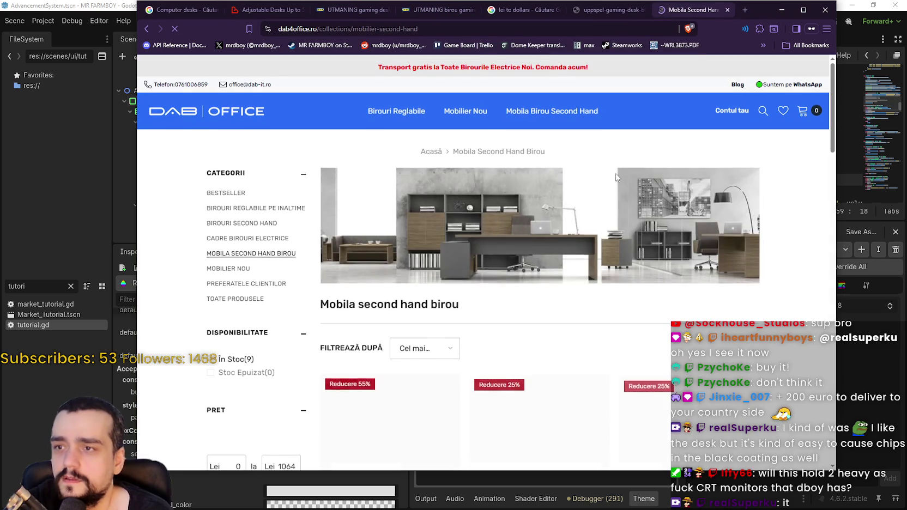
left_click(684, 47)
scroll(635, 270, "down", 4)
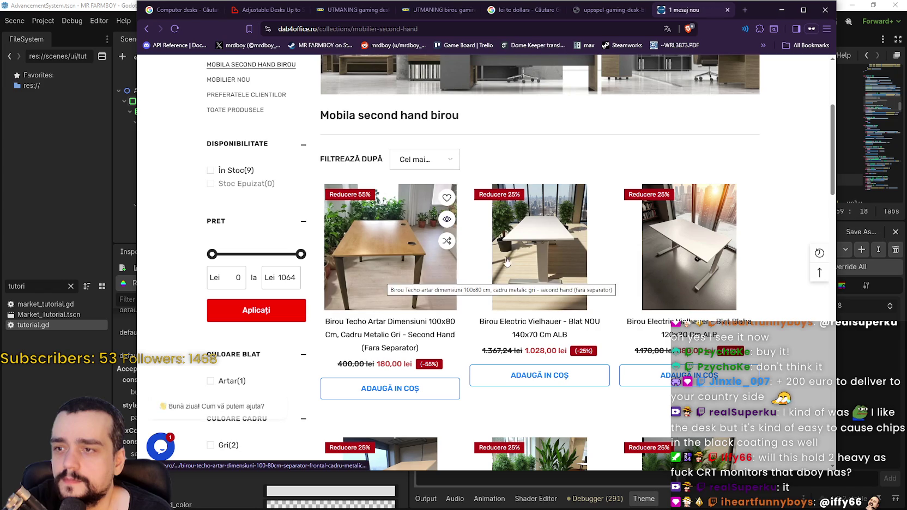
scroll(532, 309, "down", 4)
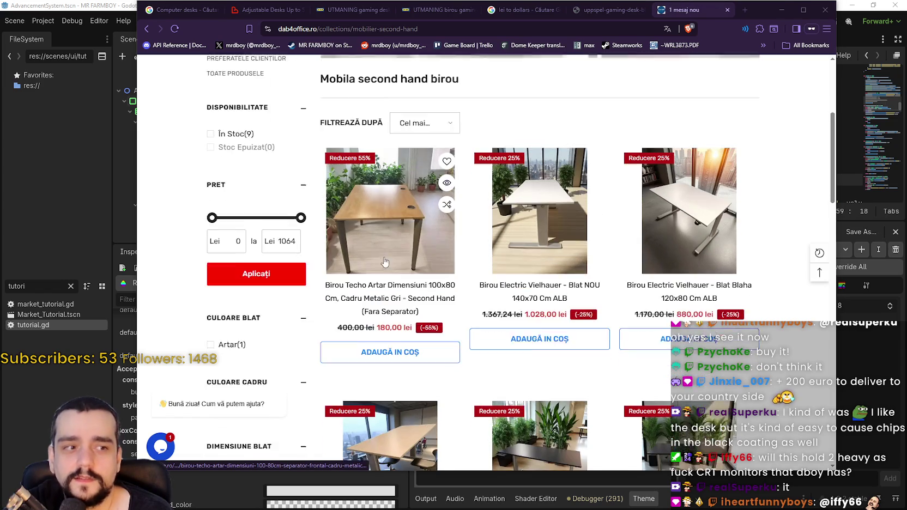
scroll(531, 310, "down", 4)
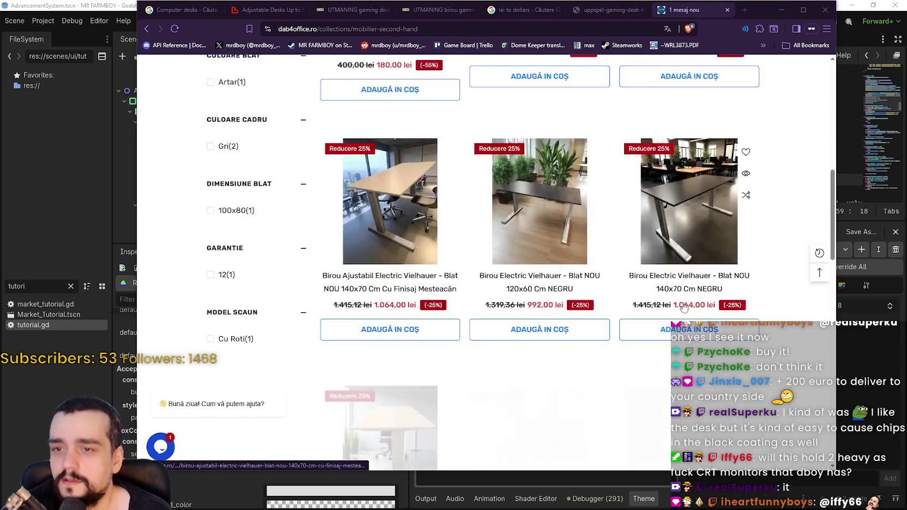
scroll(442, 317, "up", 4)
scroll(443, 318, "up", 3)
scroll(491, 308, "down", 5)
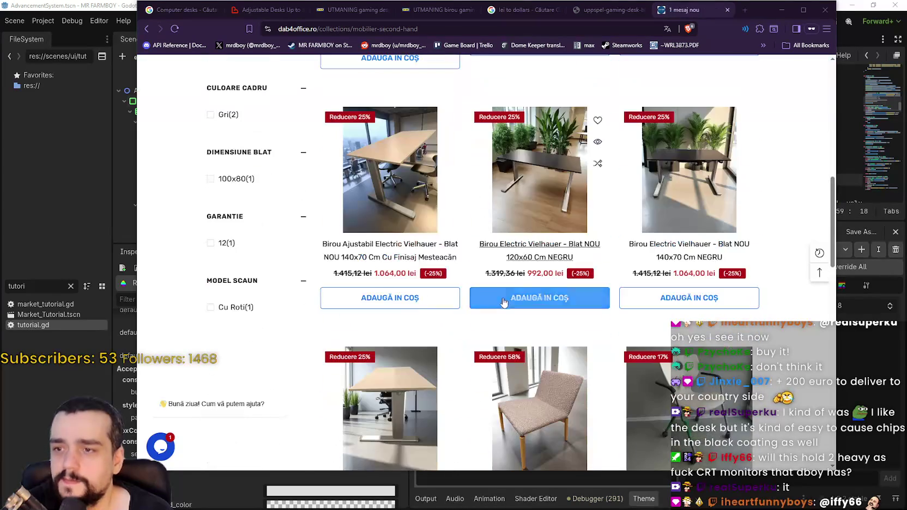
scroll(674, 184, "down", 3)
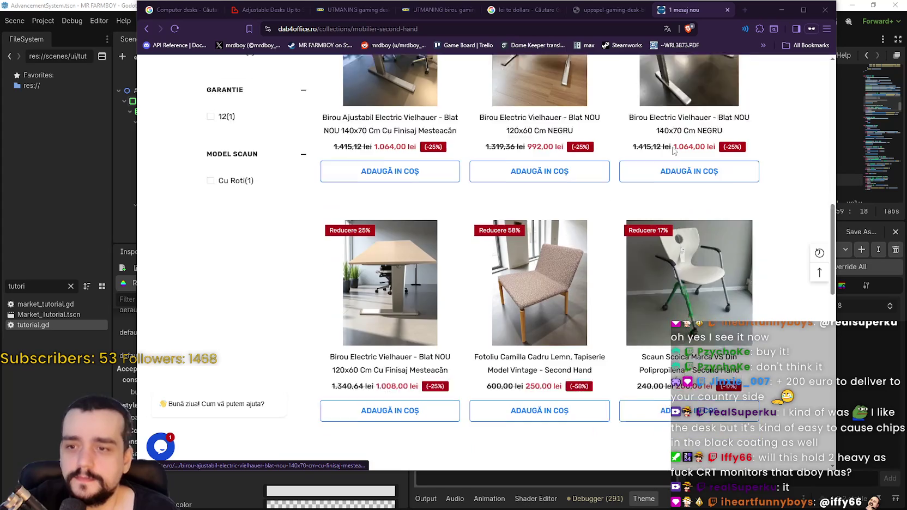
scroll(672, 248, "up", 3)
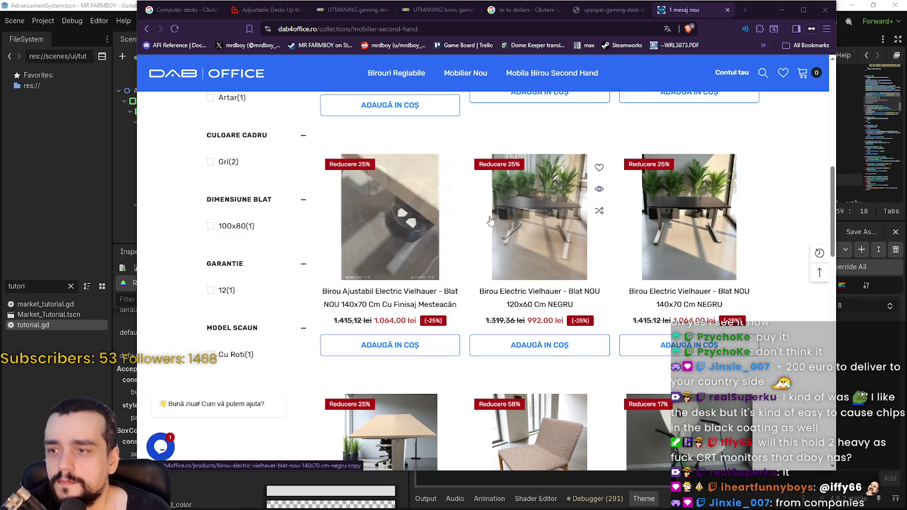
Open the black 140x70 Vielhauer desk listing at 1.064,00 lei and view its first photos
left_click(688, 235)
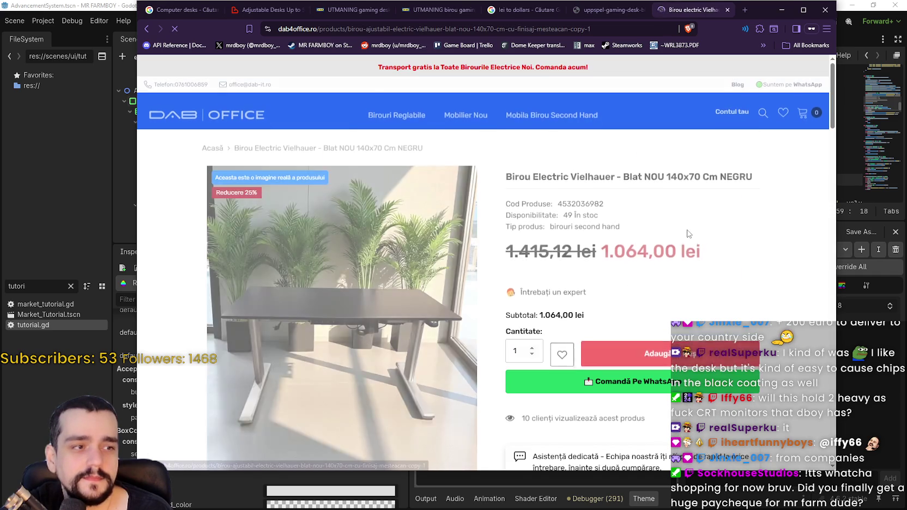
scroll(479, 277, "down", 3)
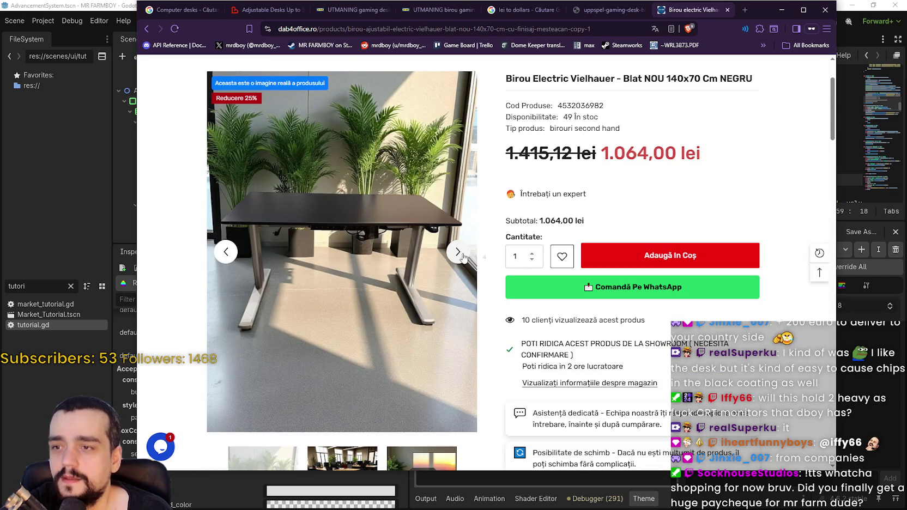
left_click(462, 257)
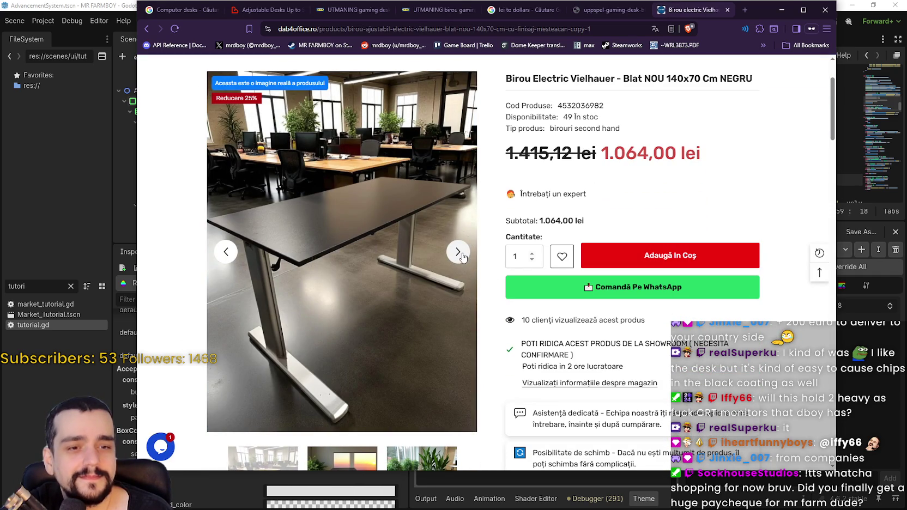
left_click(461, 256)
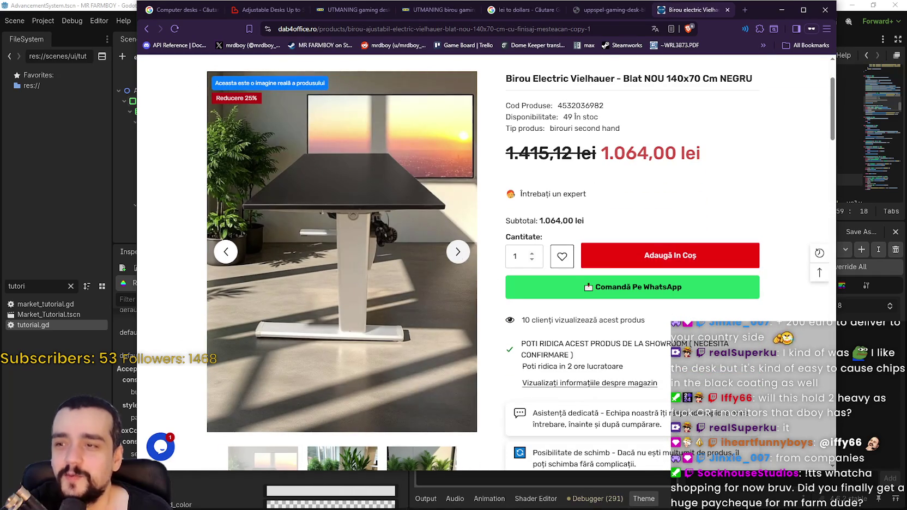
left_click(461, 253)
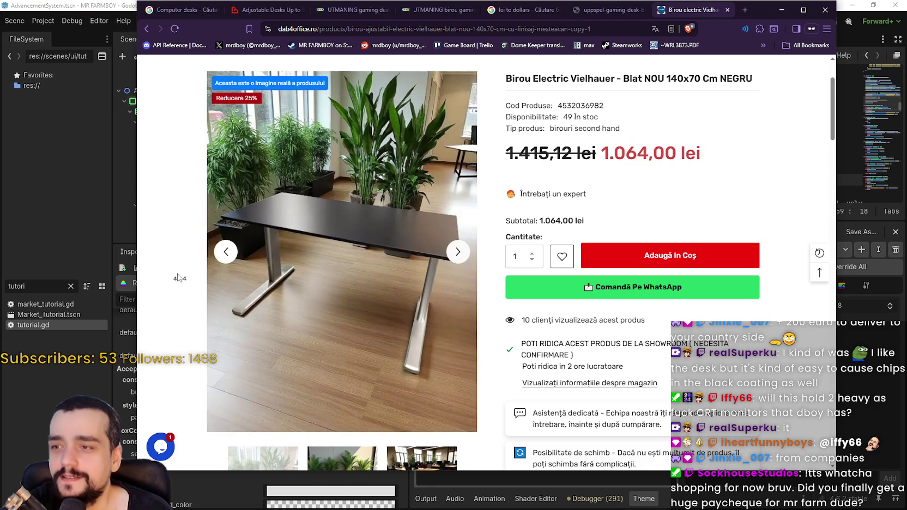
left_click(466, 254)
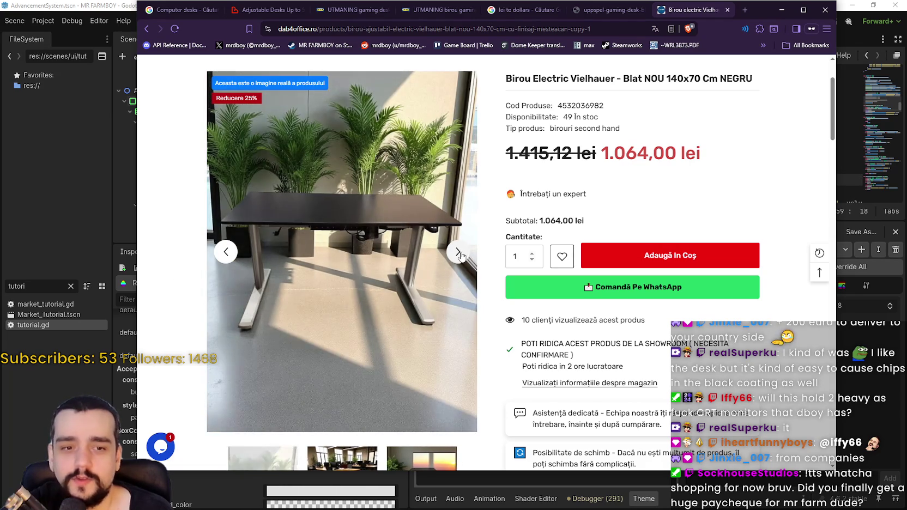
Flip through more gallery photos up to the white-leg desk shot
left_click(459, 255)
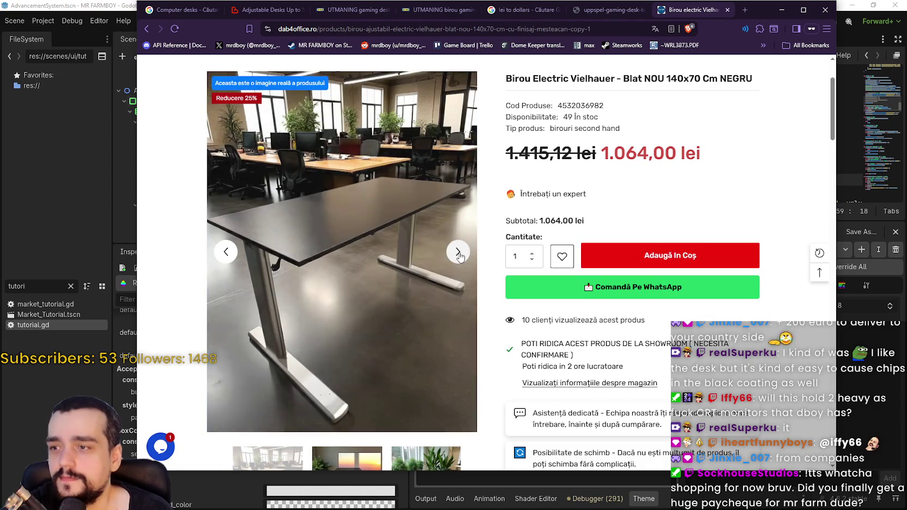
left_click(459, 255)
left_click(459, 255)
left_click(459, 256)
left_click(458, 254)
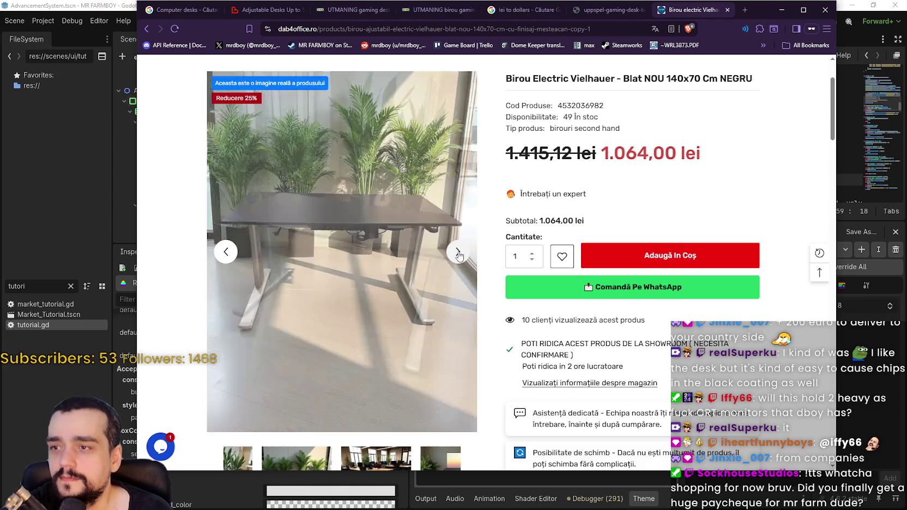
left_click(459, 254)
scroll(458, 254, "down", 6)
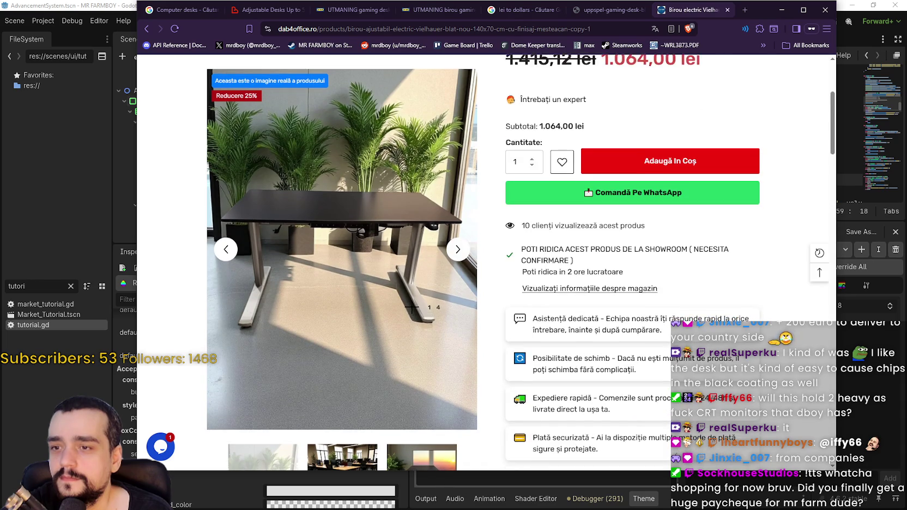
scroll(351, 254, "up", 5)
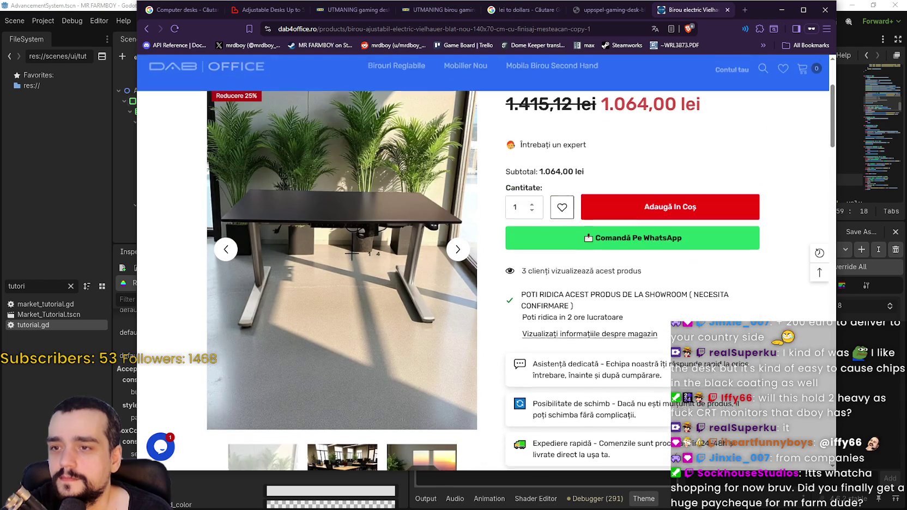
left_click(459, 251)
left_click(462, 252)
left_click(462, 252)
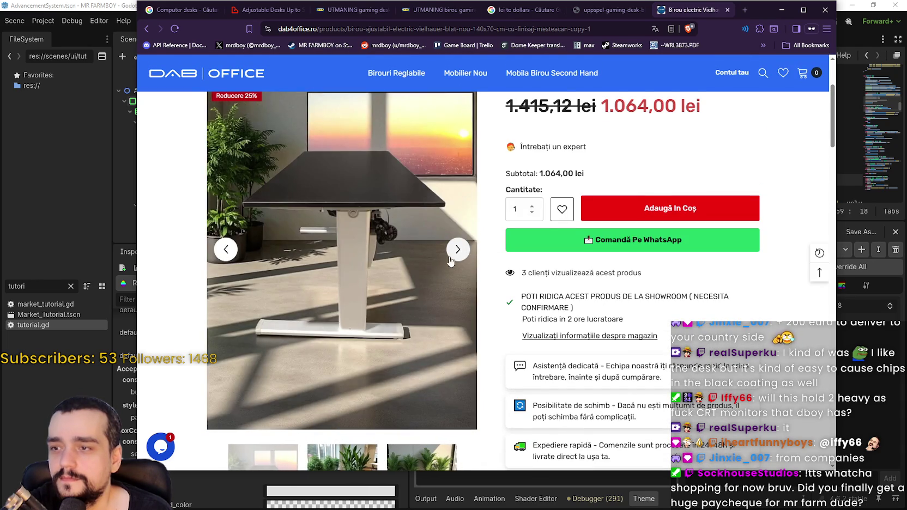
scroll(583, 261, "down", 5)
scroll(583, 262, "up", 5)
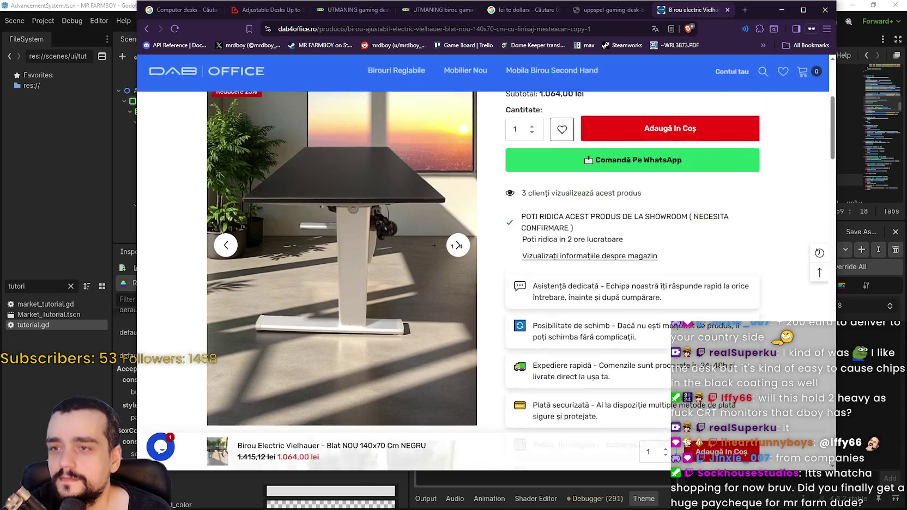
scroll(467, 107, "down", 4)
scroll(402, 222, "up", 3)
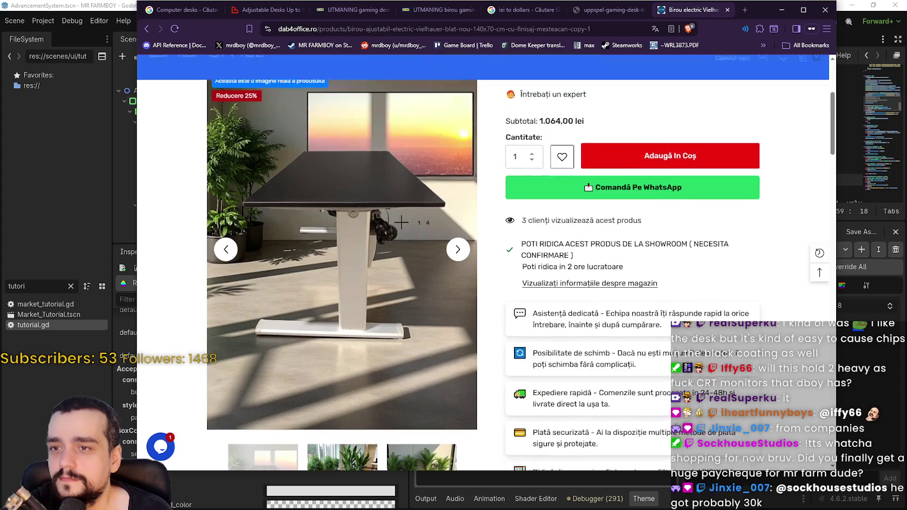
Cycle the gallery repeatedly through the plants, office and sunset photos, then briefly enlarge one
left_click(456, 252)
left_click(457, 251)
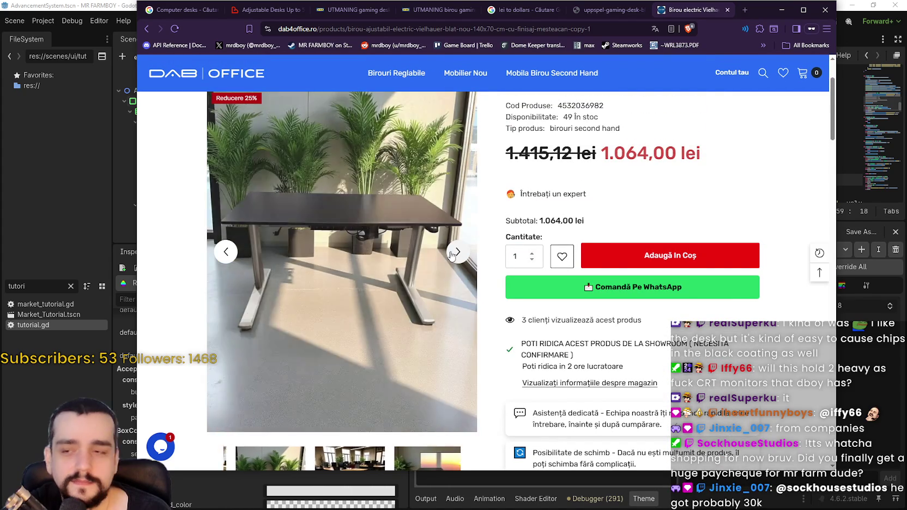
left_click(456, 253)
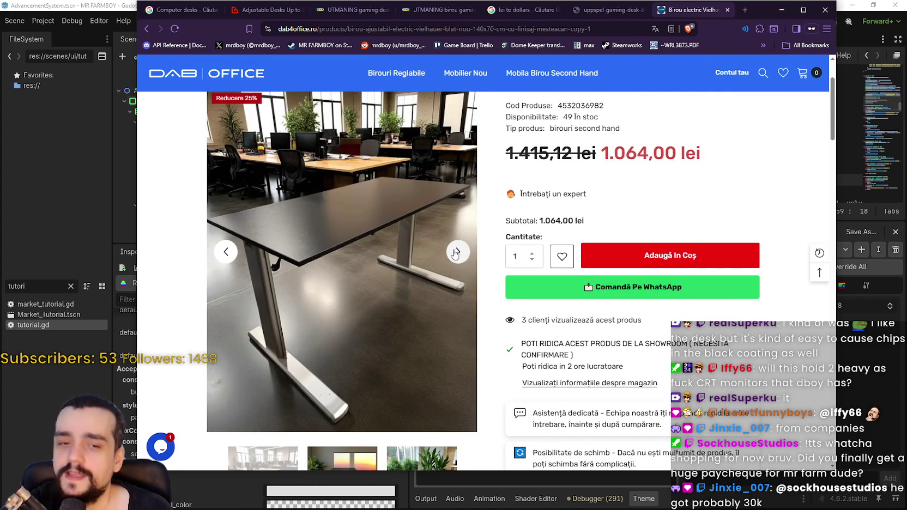
left_click(458, 254)
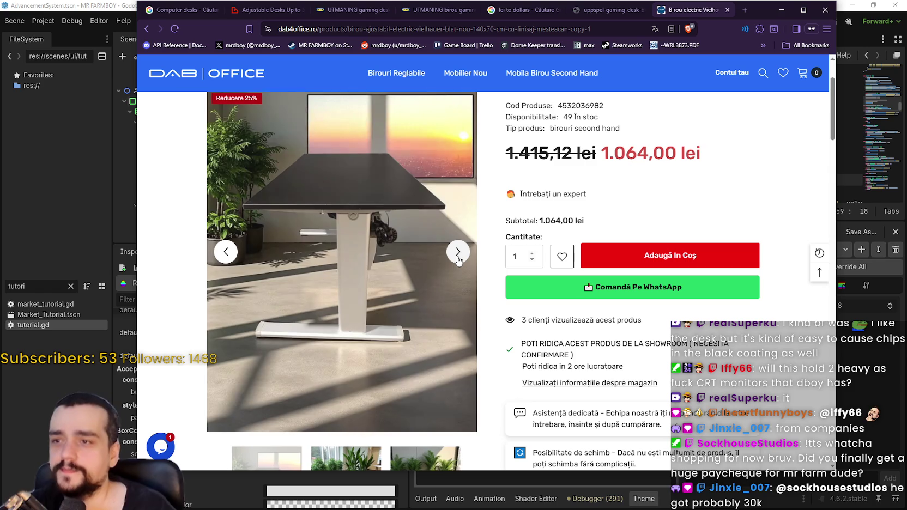
left_click(458, 254)
left_click(457, 255)
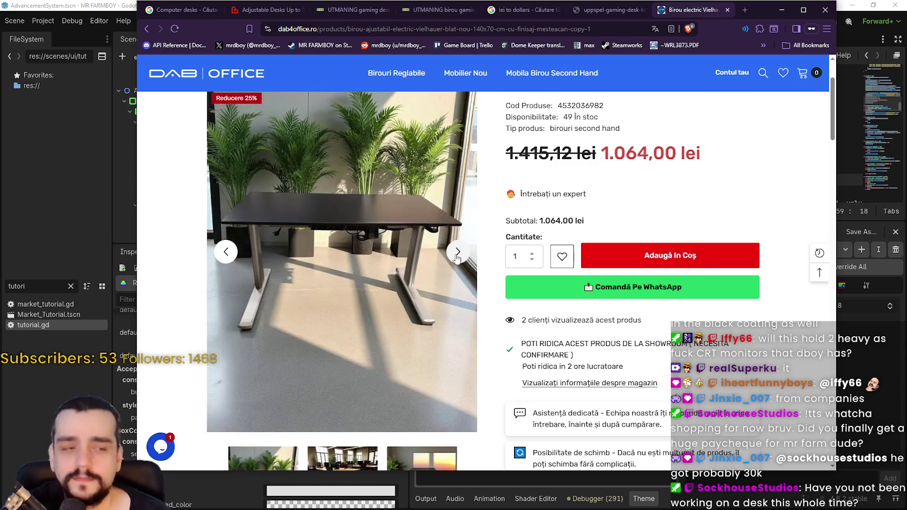
left_click(456, 255)
left_click(457, 255)
left_click(457, 255)
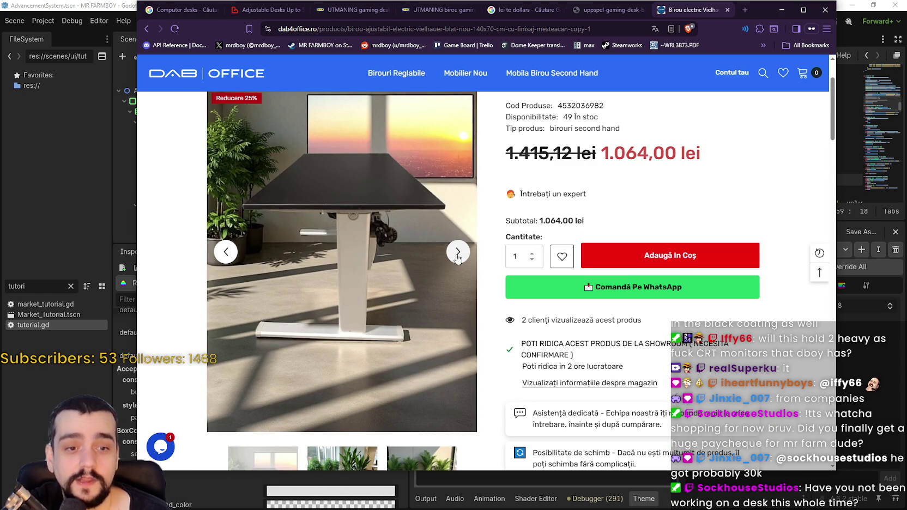
left_click(458, 254)
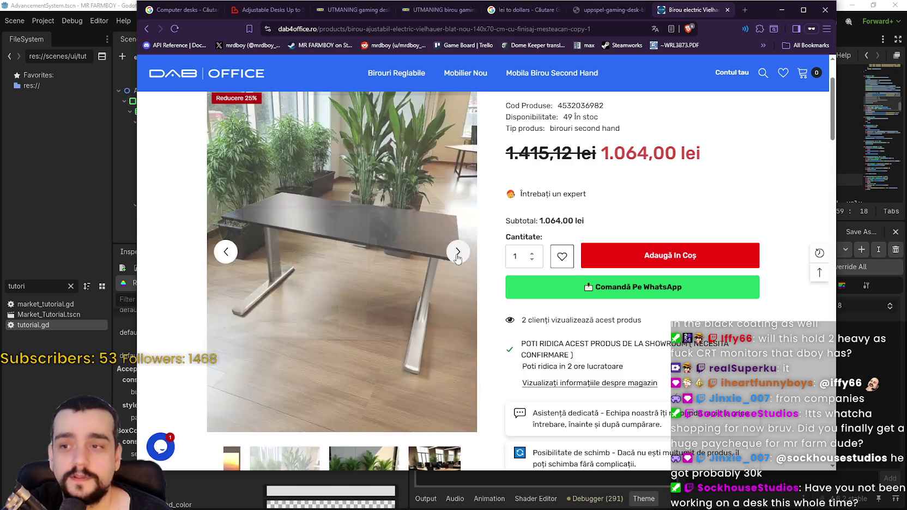
left_click(461, 260)
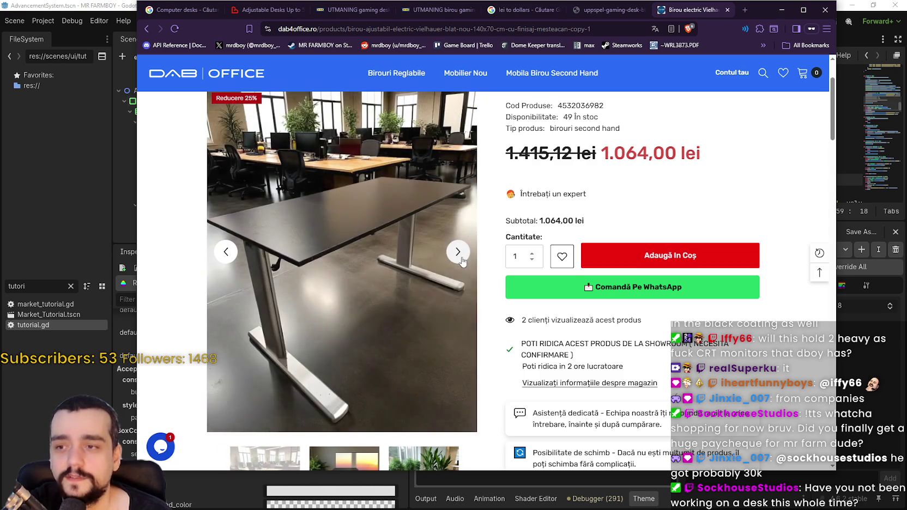
left_click(462, 261)
left_click(462, 261)
left_click(461, 260)
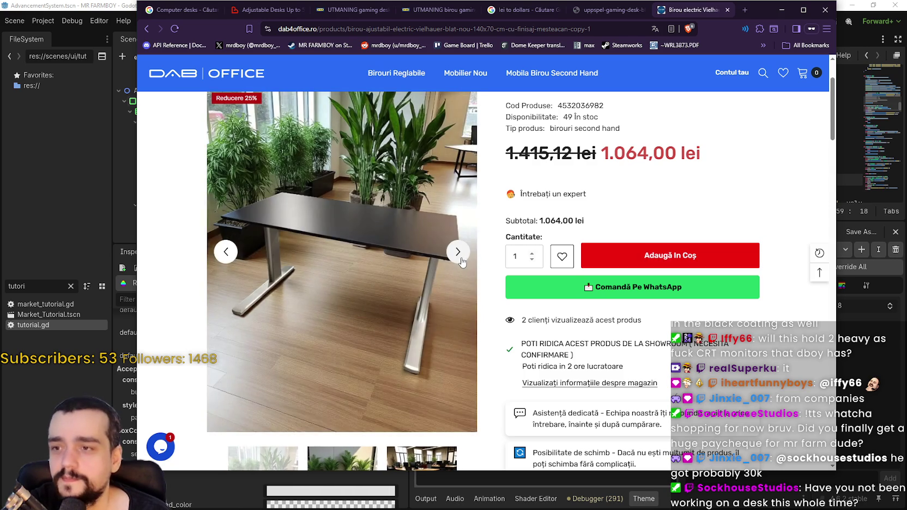
left_click(461, 261)
left_click(461, 260)
left_click(462, 261)
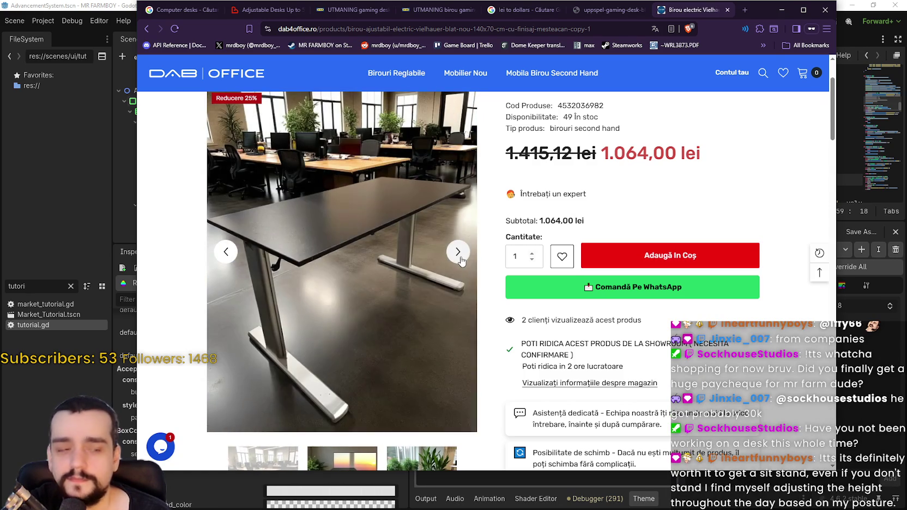
left_click(461, 260)
left_click(461, 260)
left_click(462, 261)
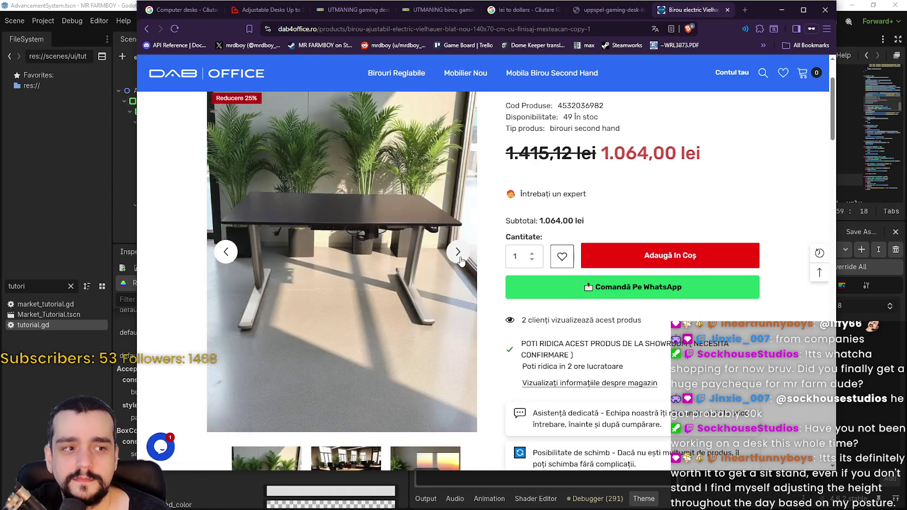
left_click(461, 261)
left_click(461, 261)
left_click(461, 261)
left_click(461, 261)
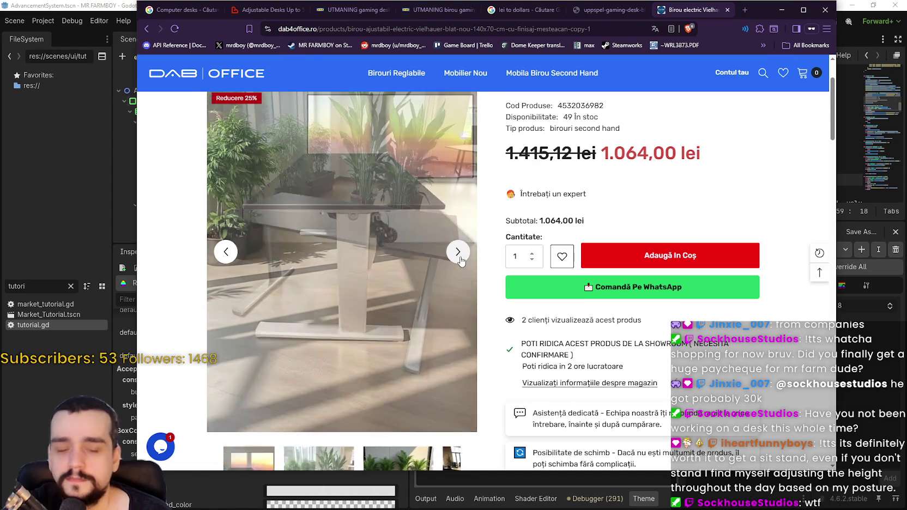
left_click(430, 262)
left_click(666, 261)
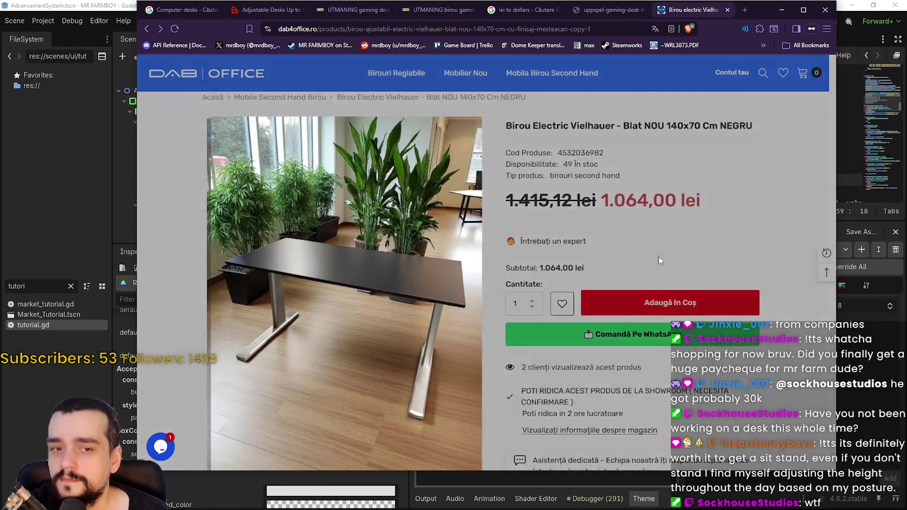
Enlarge the desk photo a few times, then close the lightbox back to the 1.064,00 lei page
scroll(658, 257, "down", 1)
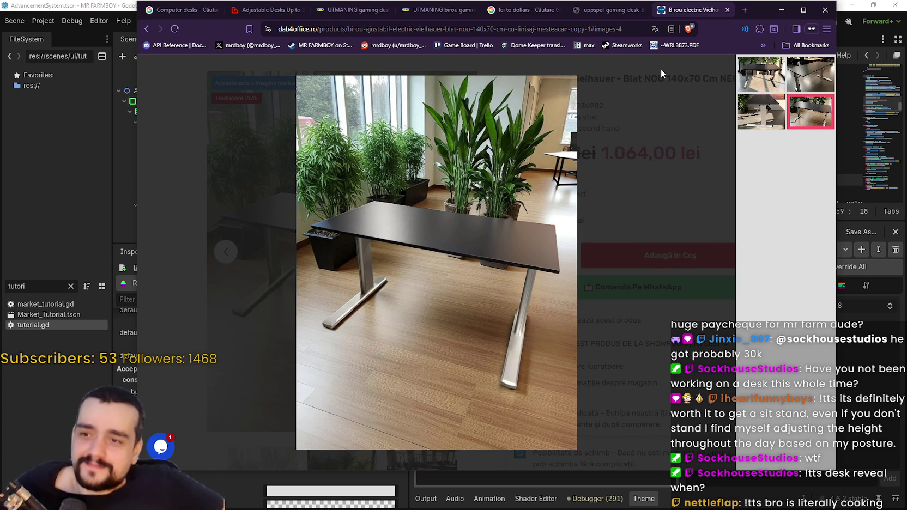
left_click(652, 133)
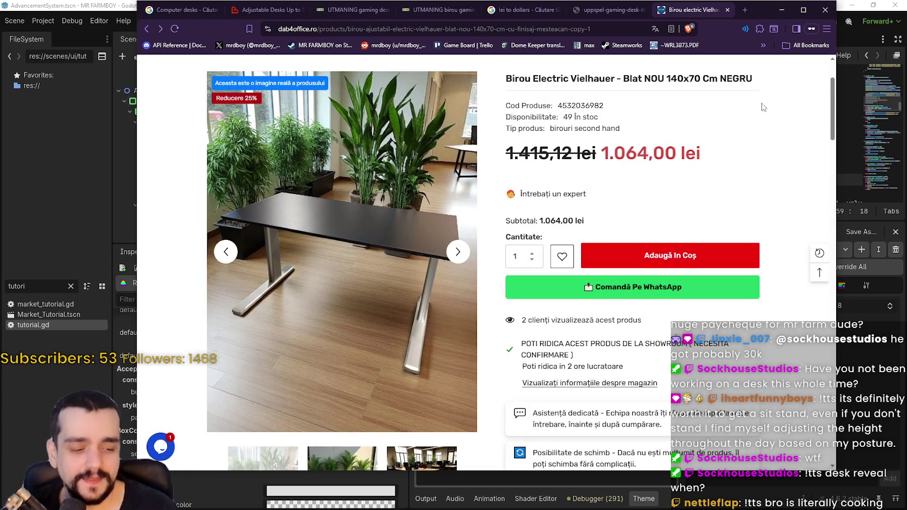
left_click(441, 251)
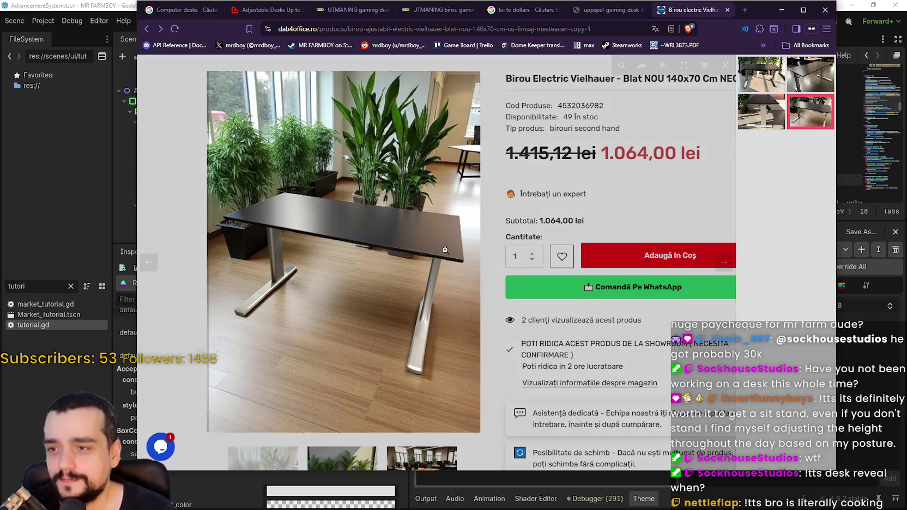
left_click(489, 235)
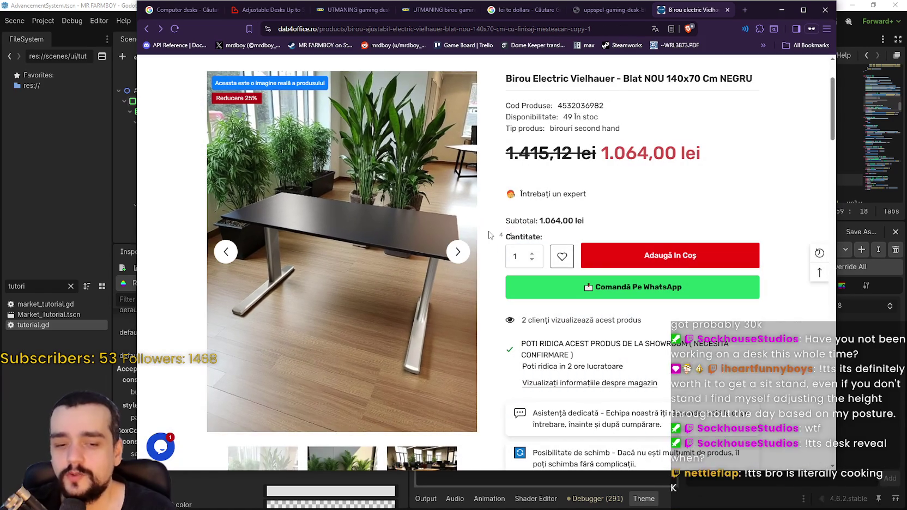
left_click(443, 245)
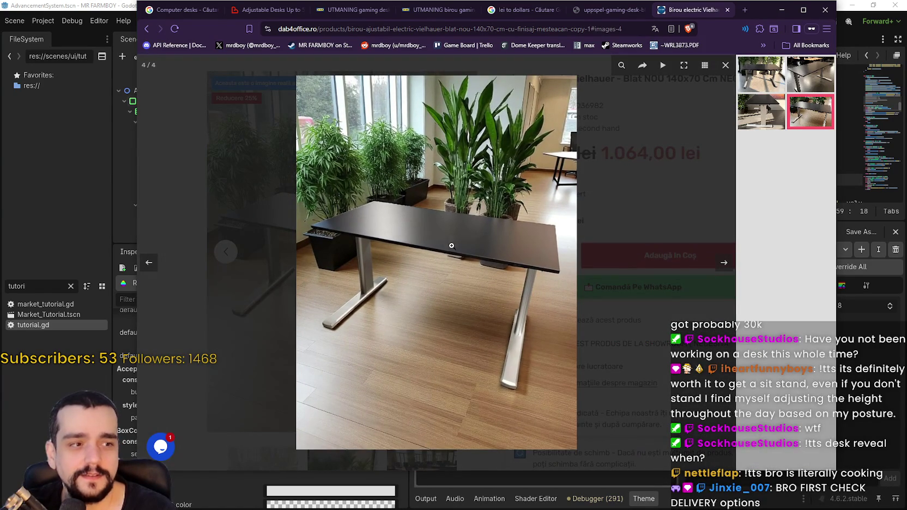
left_click(712, 207)
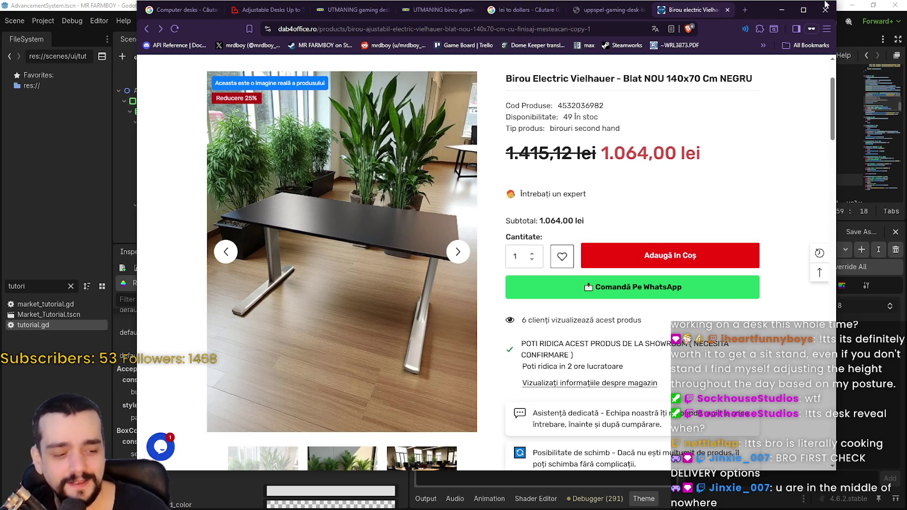
Take a screen capture, then advance the Vielhauer gallery seven photos to the desk-in-an-office shot
key("Print")
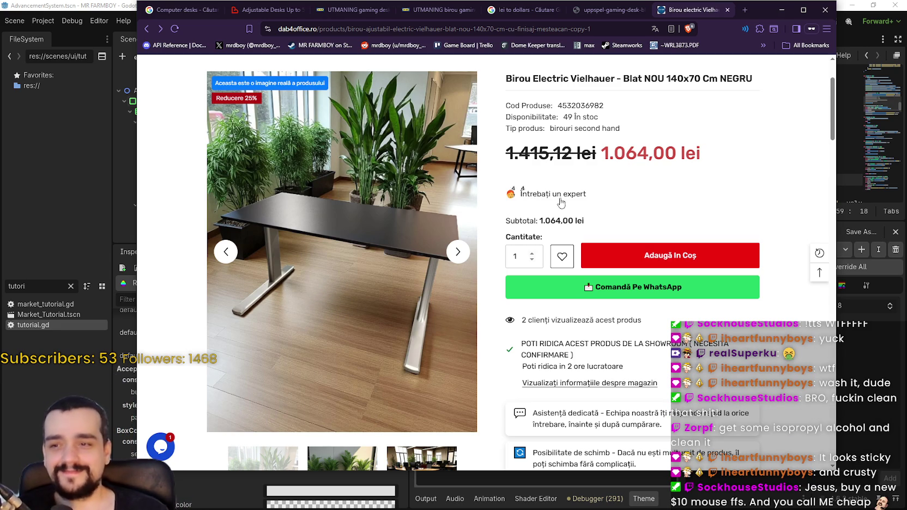
left_click(458, 254)
left_click(458, 253)
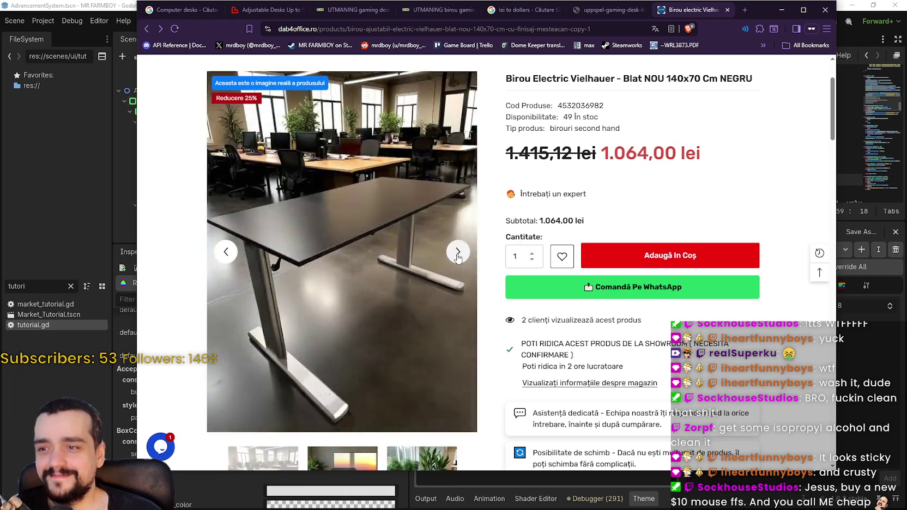
left_click(458, 253)
left_click(458, 253)
left_click(458, 253)
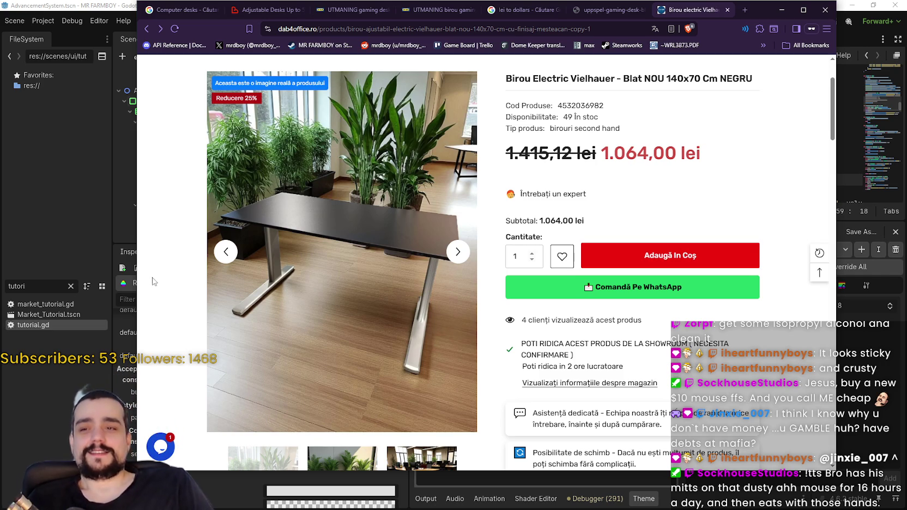
left_click(459, 253)
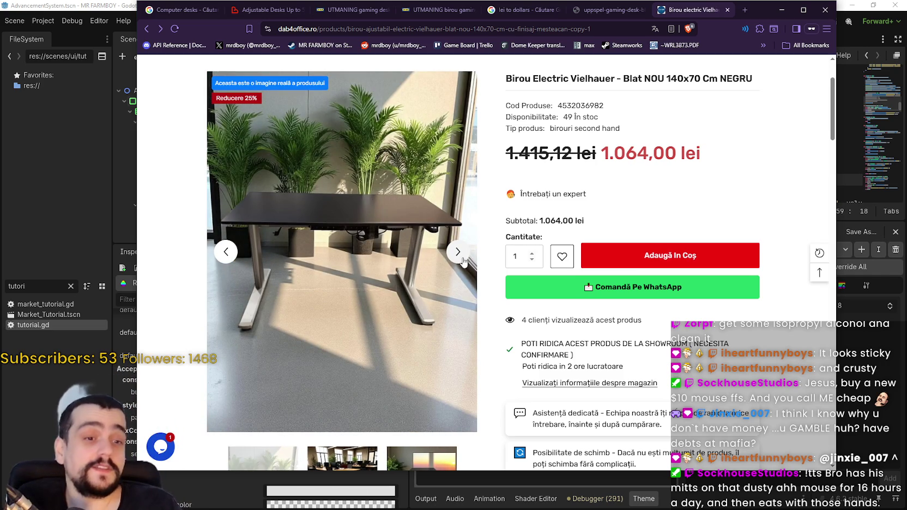
left_click(458, 251)
Scroll over the price and details, then advance the gallery to the desk-with-plants photo
scroll(457, 229, "up", 2)
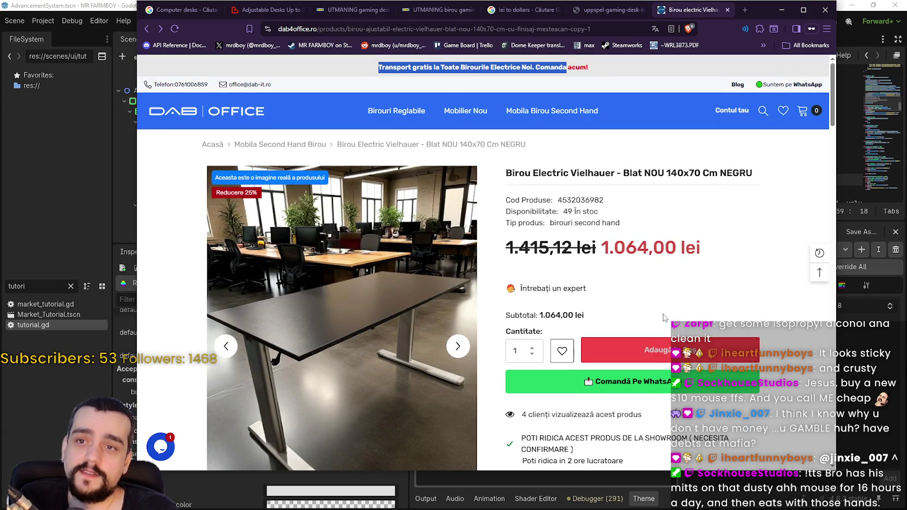
scroll(729, 330, "down", 1)
scroll(730, 330, "down", 5)
scroll(730, 335, "up", 5)
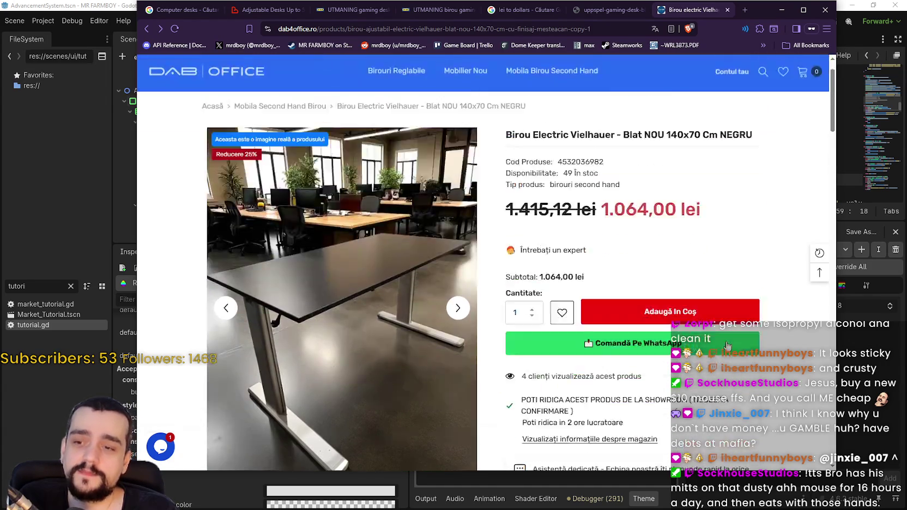
scroll(733, 341, "down", 2)
scroll(733, 342, "down", 5)
scroll(733, 341, "up", 4)
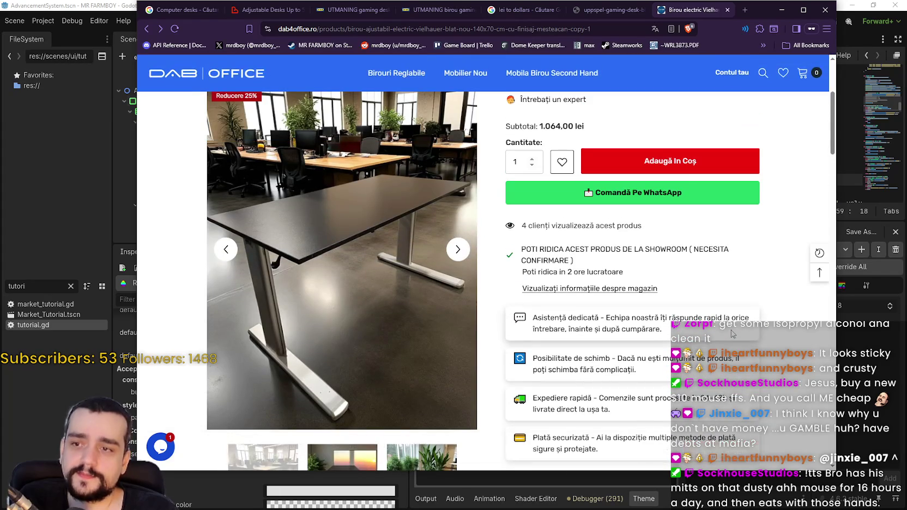
scroll(733, 331, "down", 4)
scroll(638, 303, "up", 4)
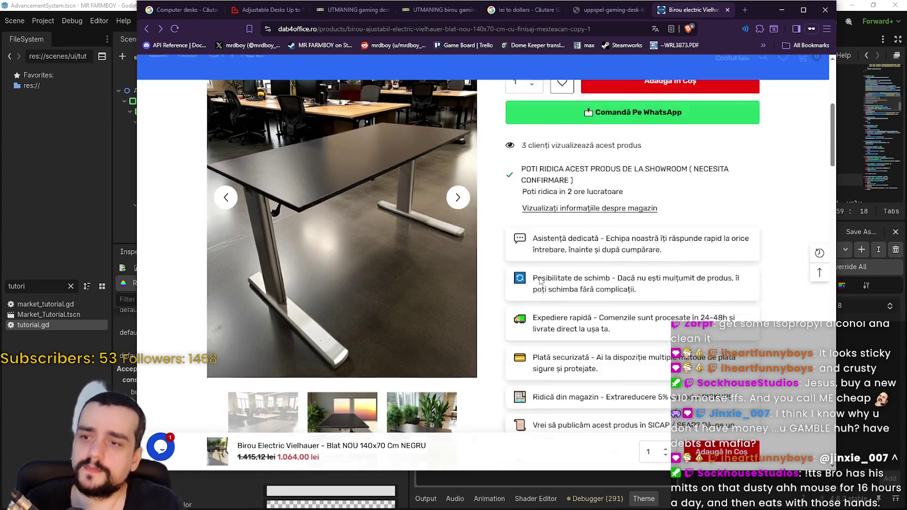
scroll(493, 289, "up", 2)
left_click(455, 254)
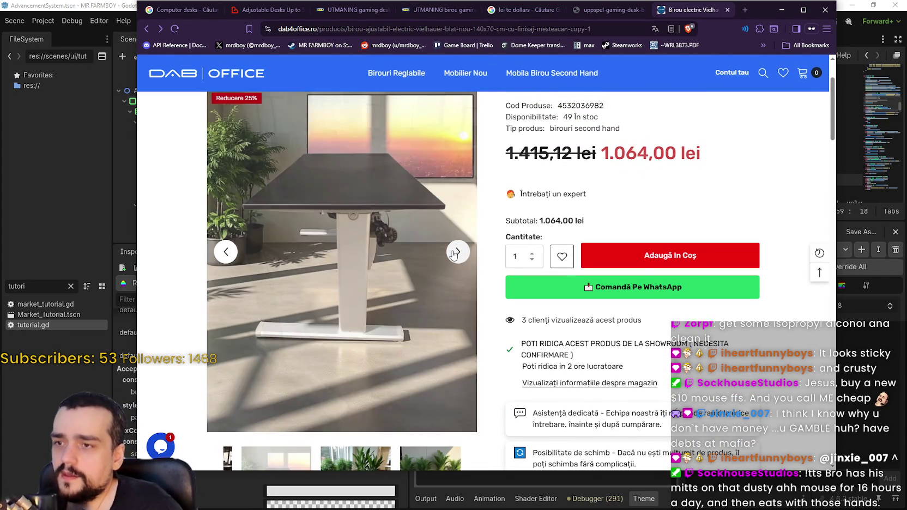
left_click(456, 253)
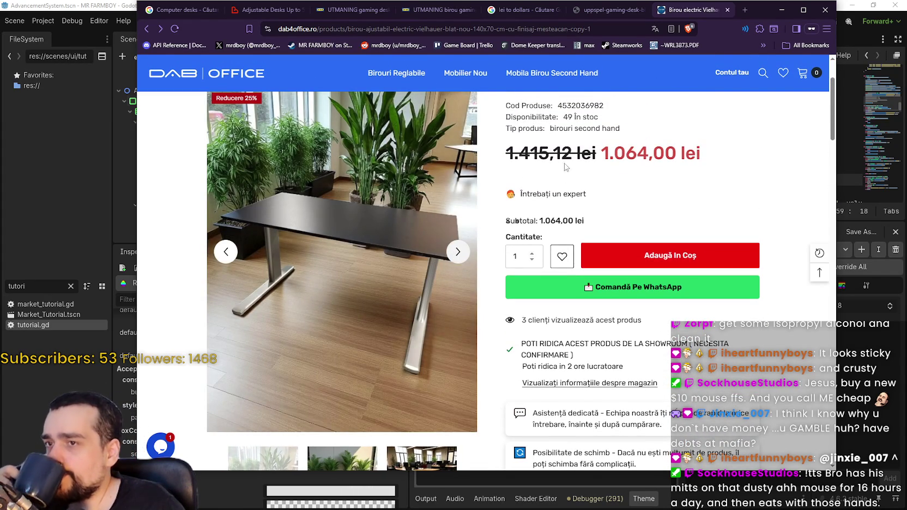
Highlight '140x70' in the 'Blat NOU 140x70 Cm NEGRU' product title
scroll(609, 155, "up", 2)
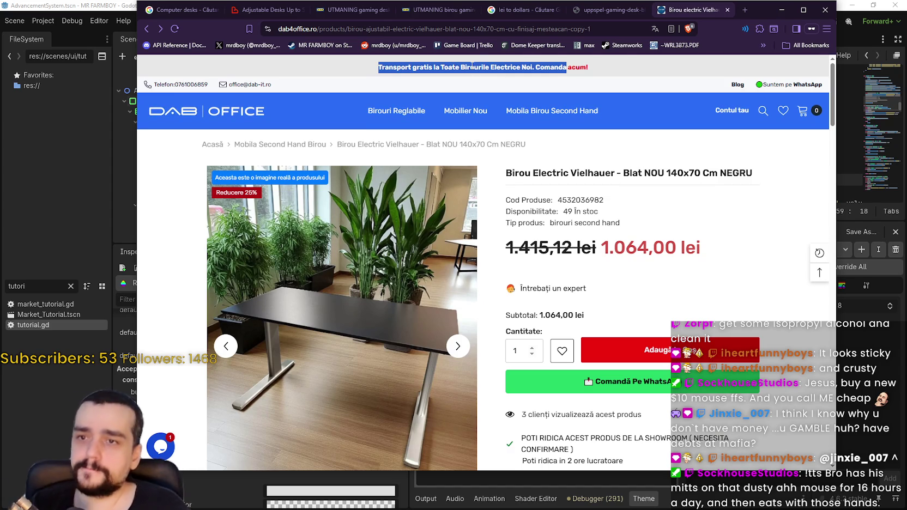
mouse_move(507, 135)
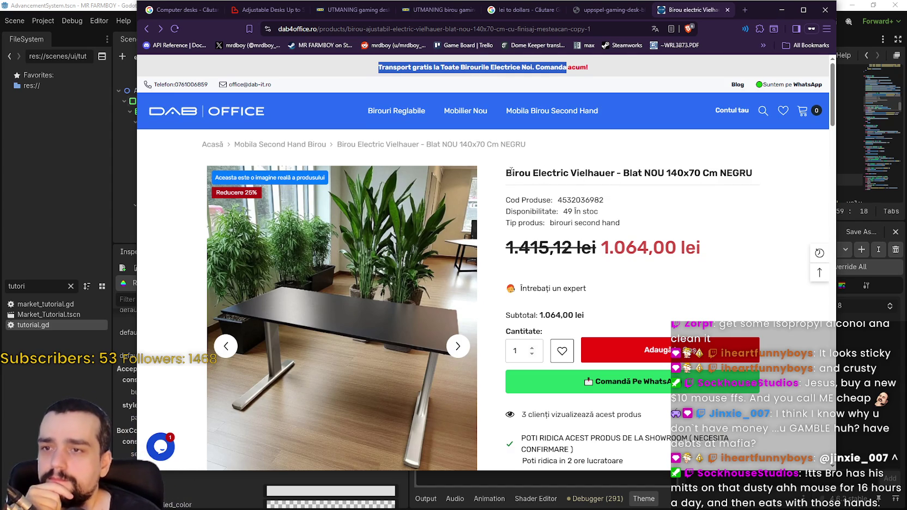
left_click_drag(511, 172, 745, 173)
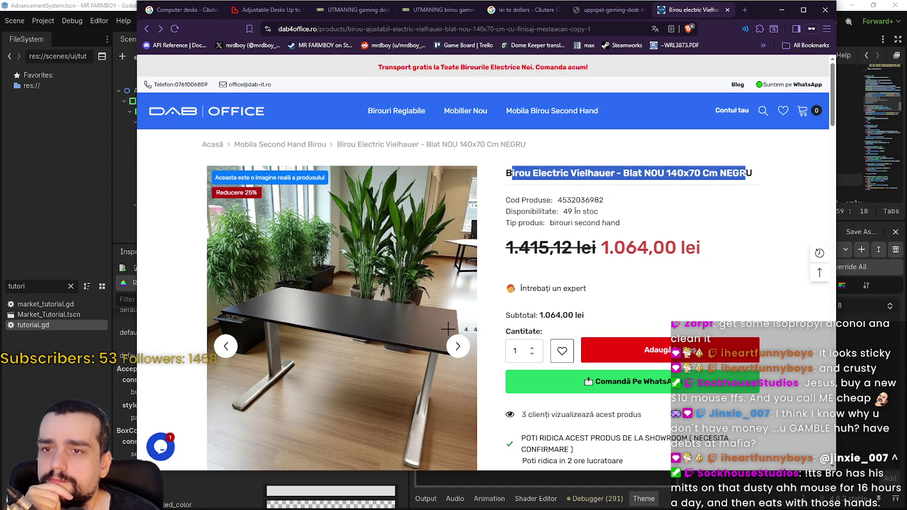
left_click_drag(666, 173, 701, 166)
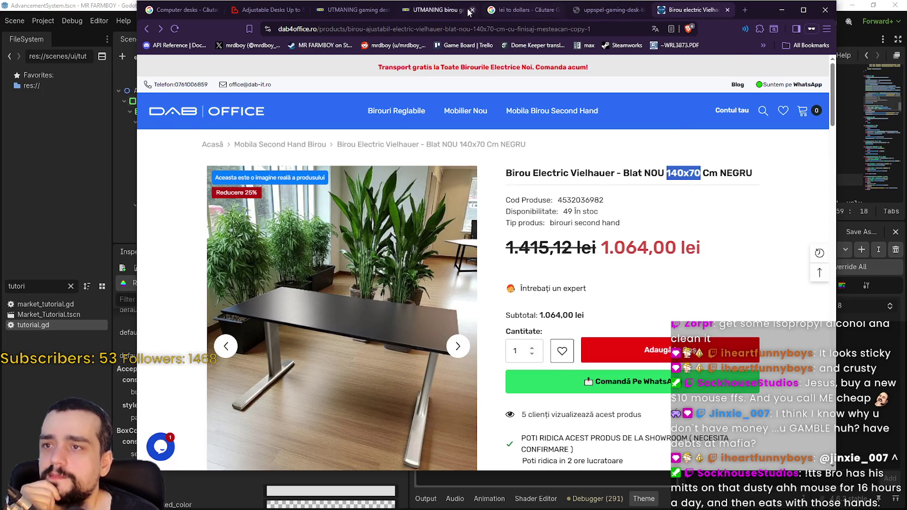
Check the 160x80 UTMANING drawing on IKEA, then advance the Vielhauer gallery to its office photo
left_click(448, 11)
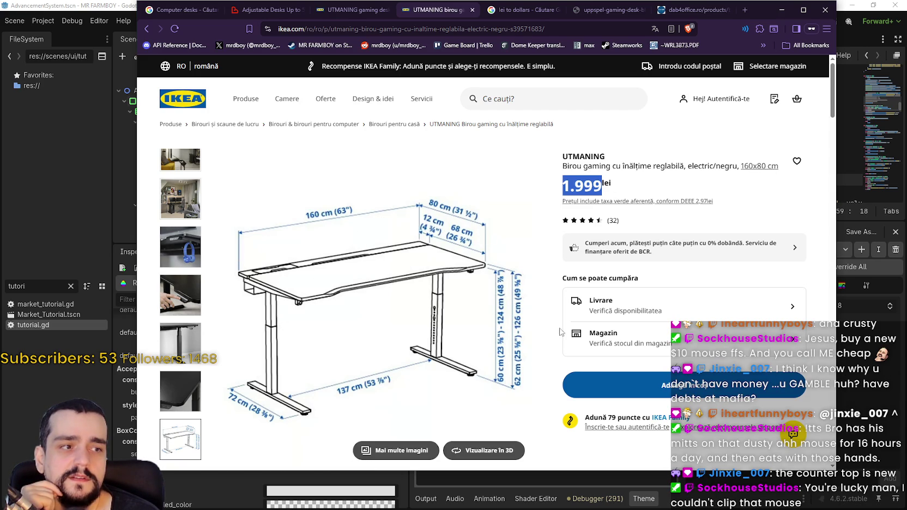
mouse_move(368, 315)
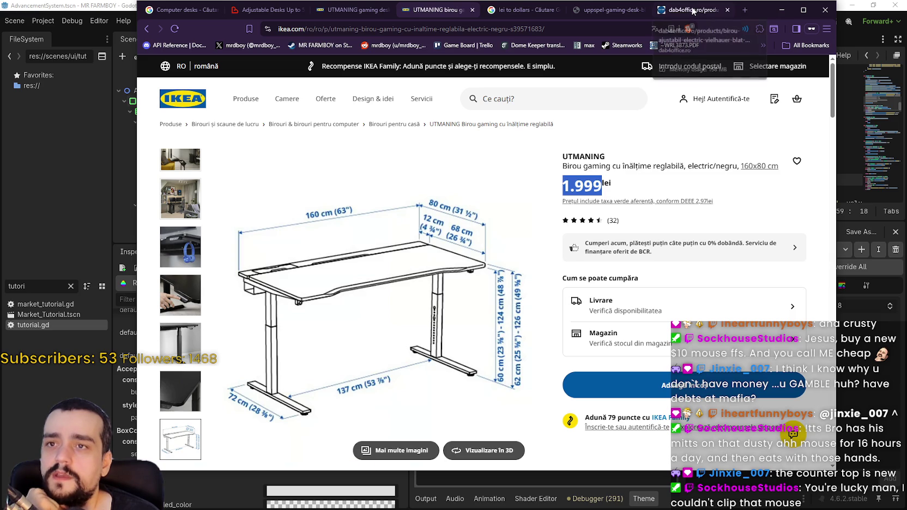
left_click(694, 11)
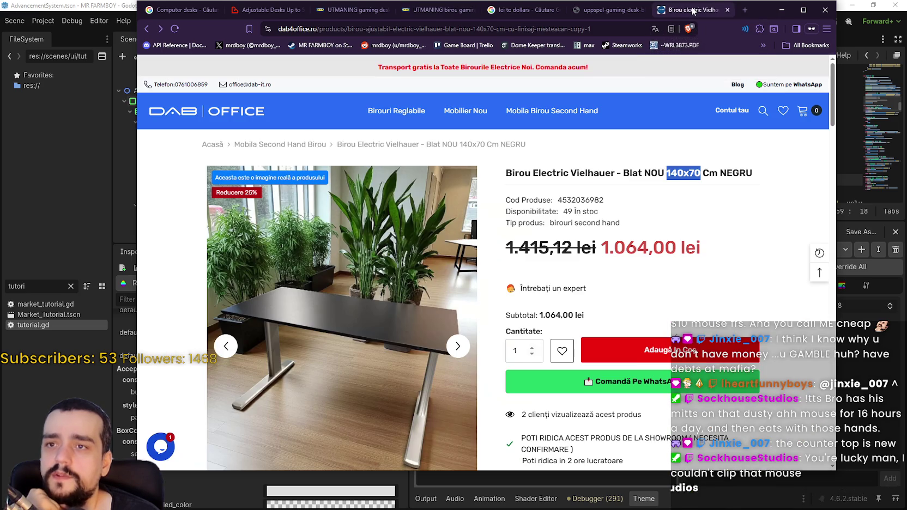
left_click(458, 348)
left_click(458, 352)
left_click(457, 352)
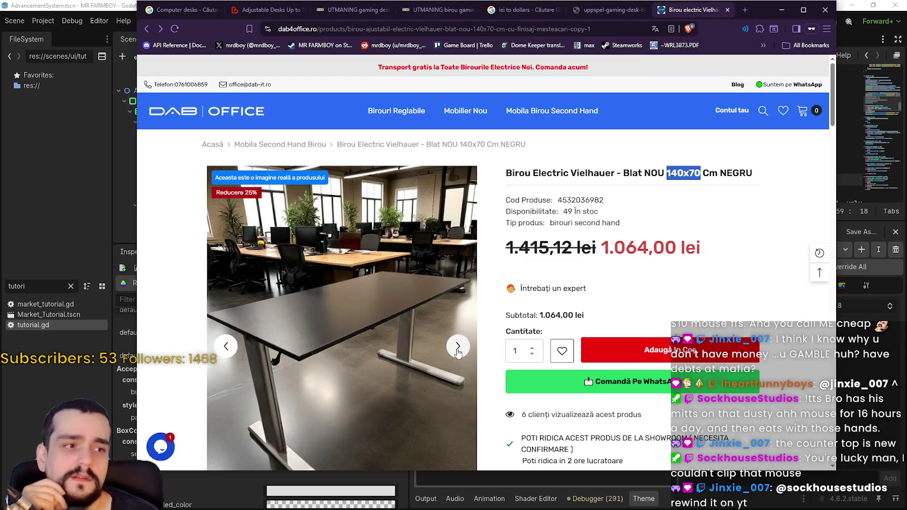
Return to the Mobila Second Hand listings, scroll the product grid, then bring up the UPPSPEL desk image
key("alt+Left")
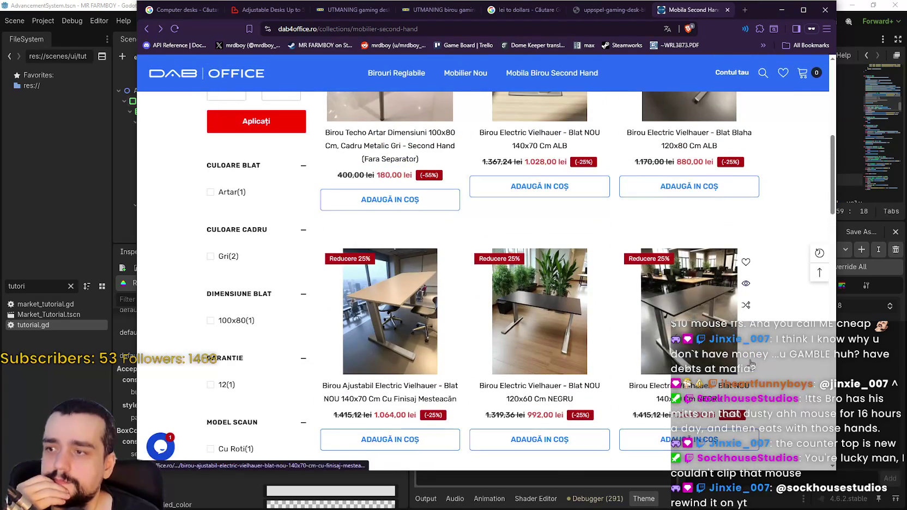
scroll(725, 354, "down", 2)
scroll(718, 349, "up", 8)
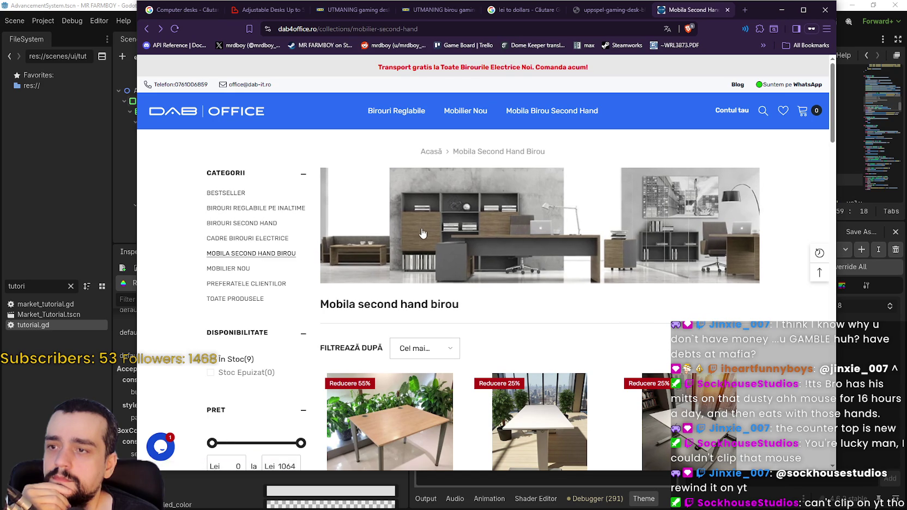
scroll(430, 289, "down", 3)
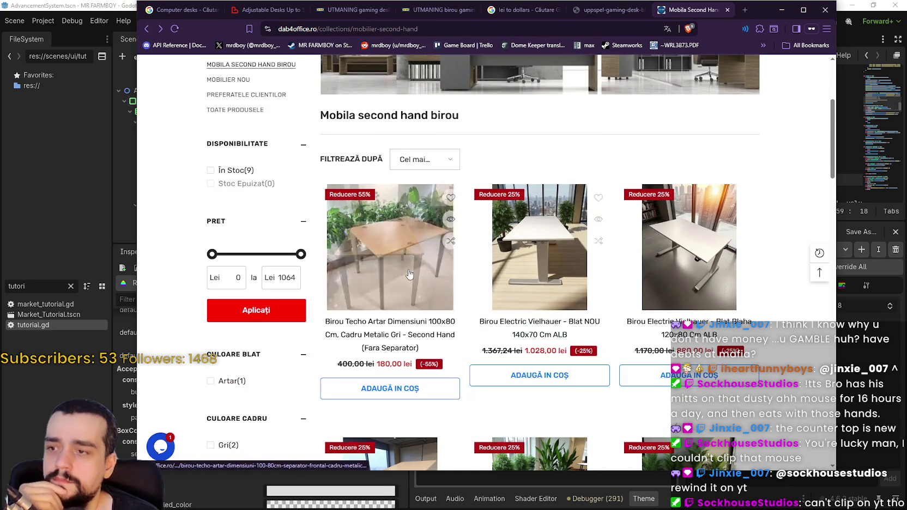
scroll(689, 262, "down", 2)
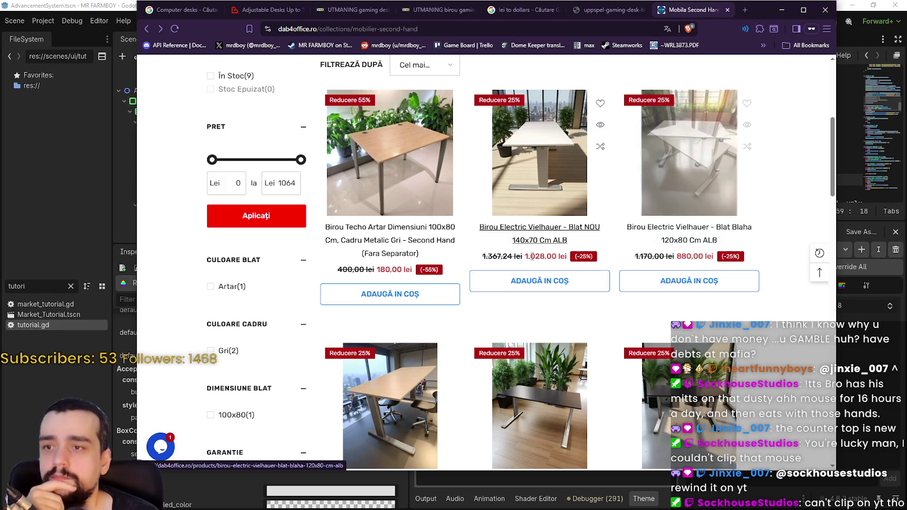
scroll(485, 348, "down", 2)
scroll(484, 348, "down", 5)
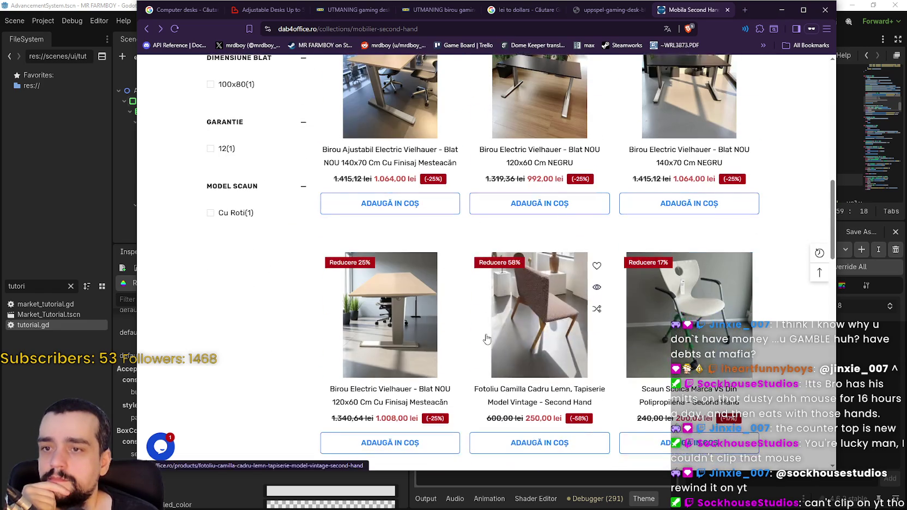
scroll(486, 338, "down", 3)
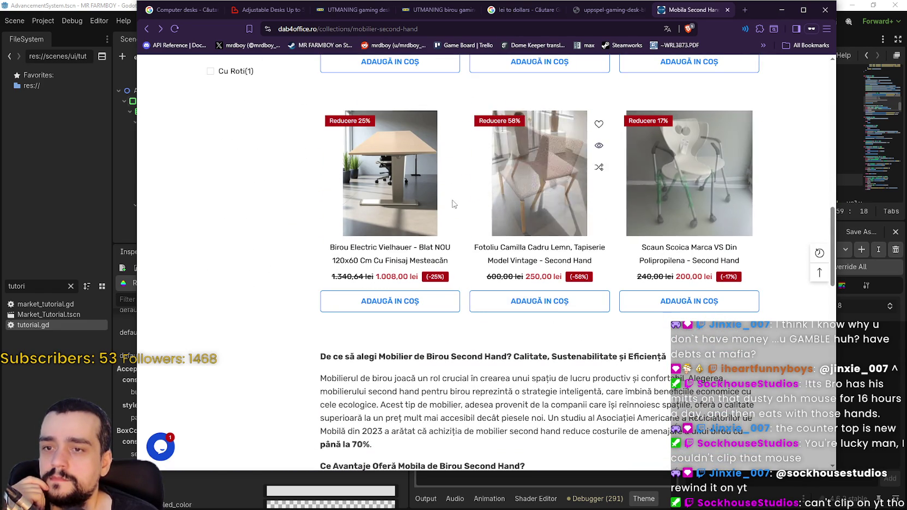
scroll(452, 203, "up", 10)
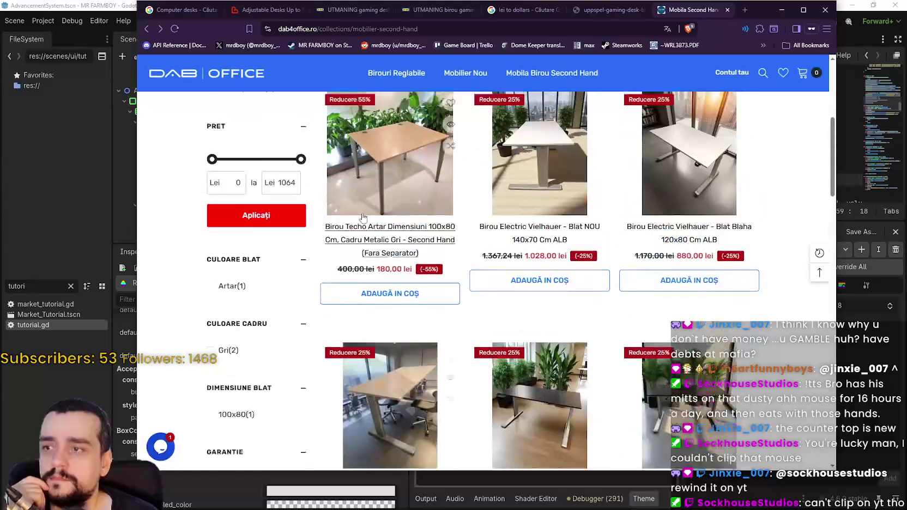
left_click(601, 17)
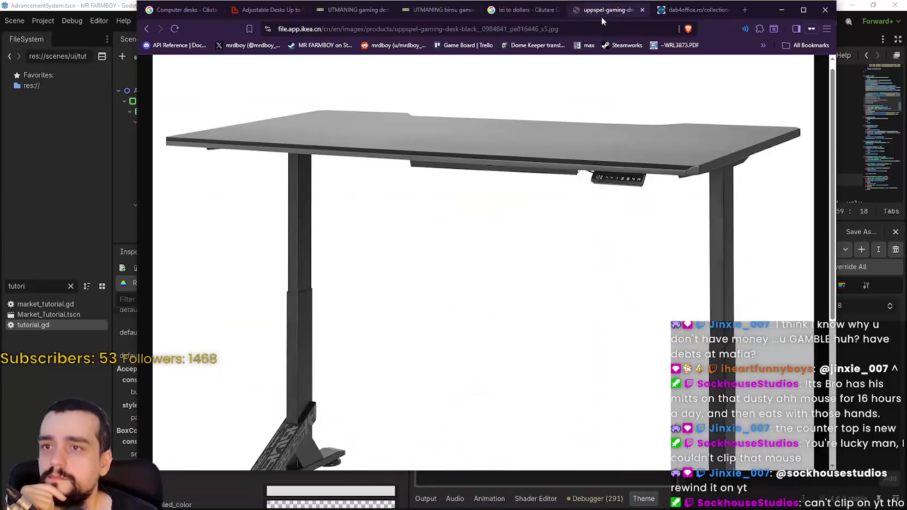
Zoom the UPPSPEL desk image to full size, then switch to the Swedish IKEA UTMANING page
left_click(543, 151)
left_click(543, 151)
double_click(542, 151)
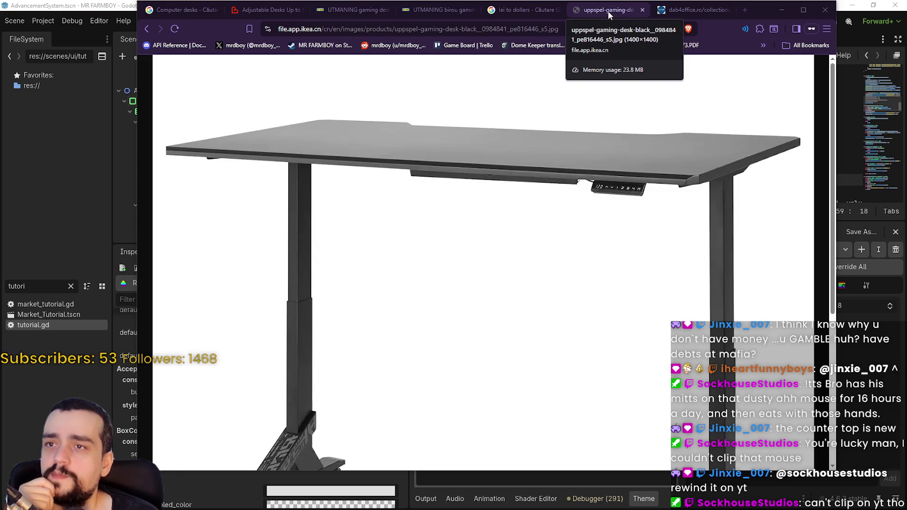
left_click(410, 12)
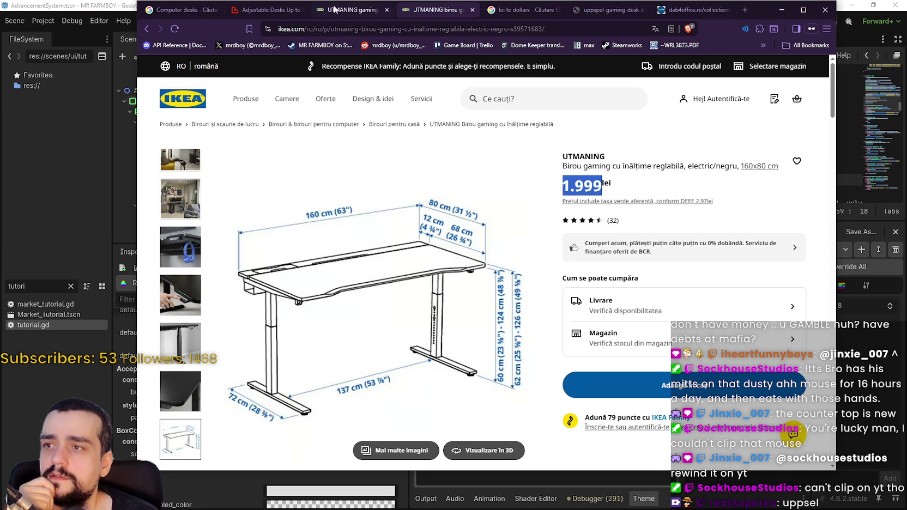
left_click(337, 10)
Search IKEA for 'uppsel', glance at the results, and go back to the UTMANING page
left_click(593, 78)
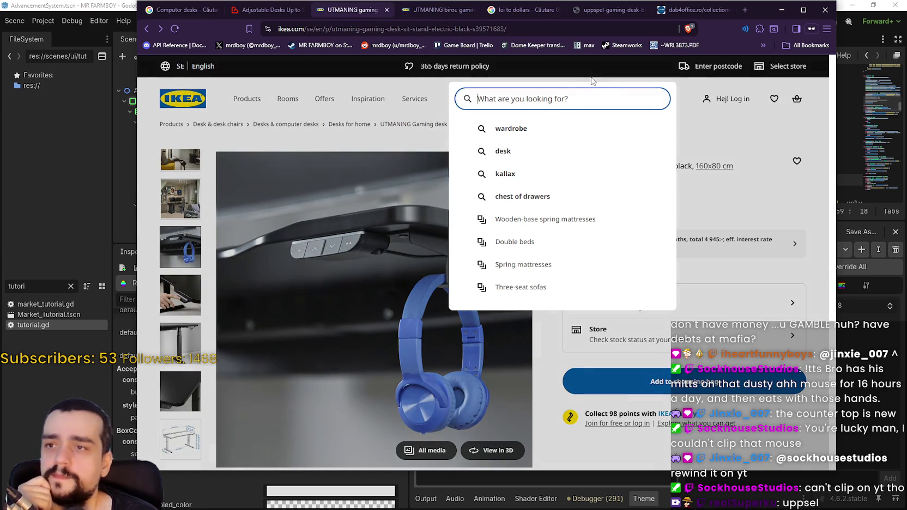
type("uppsel")
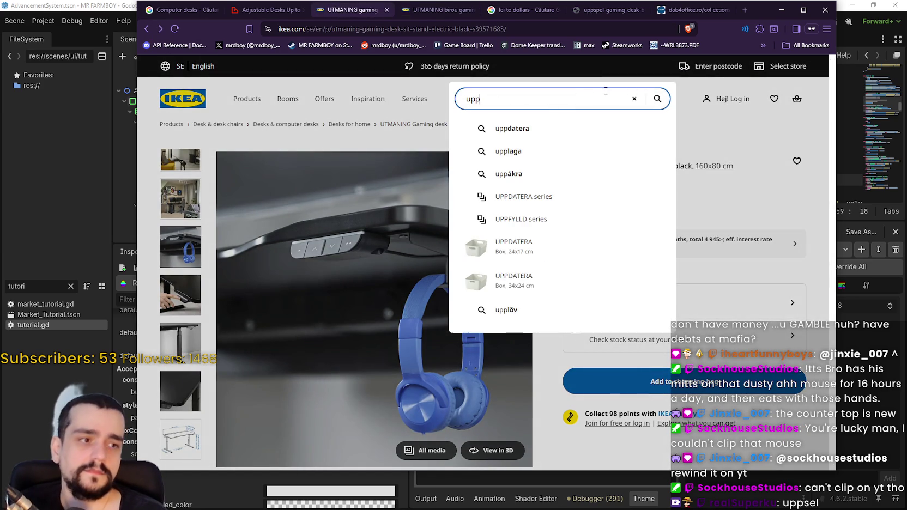
key("Return")
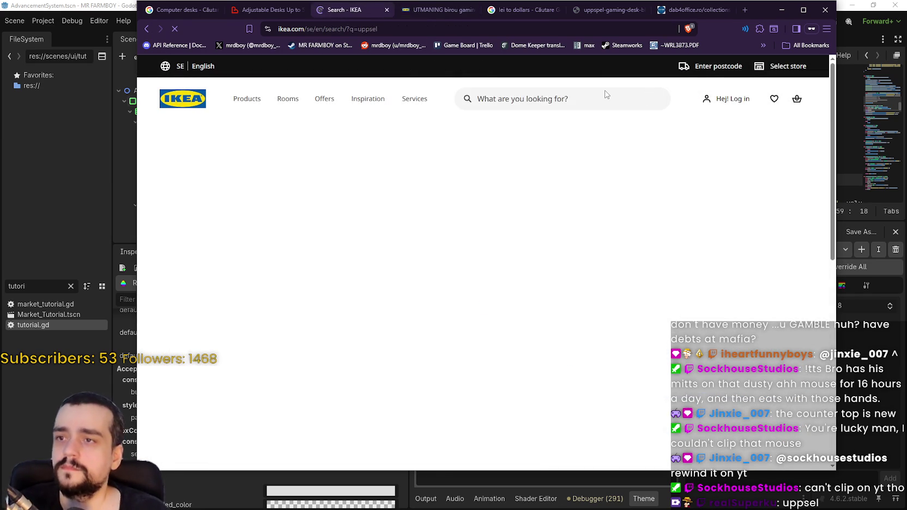
scroll(627, 257, "down", 7)
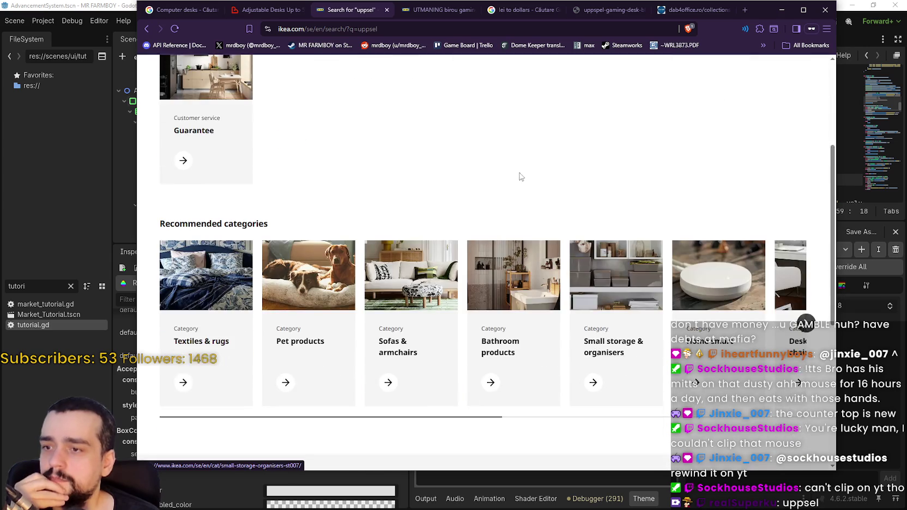
scroll(487, 188, "up", 10)
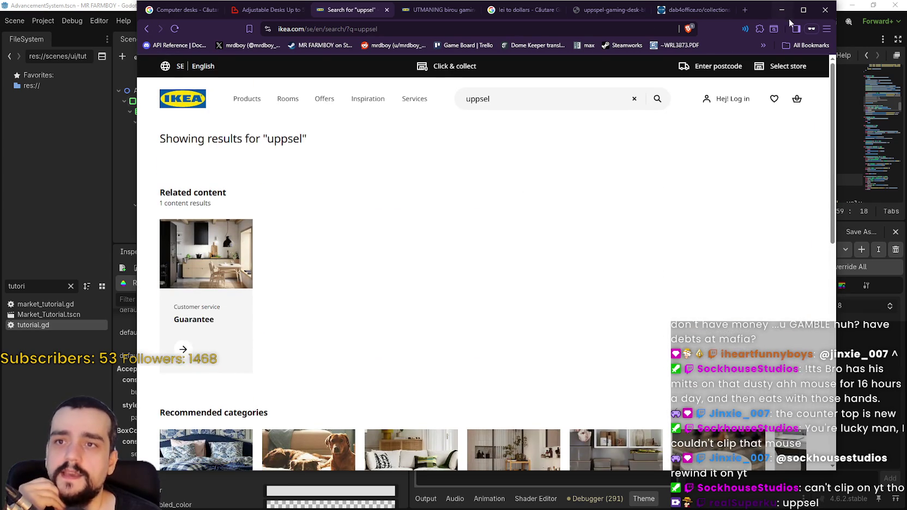
left_click(145, 29)
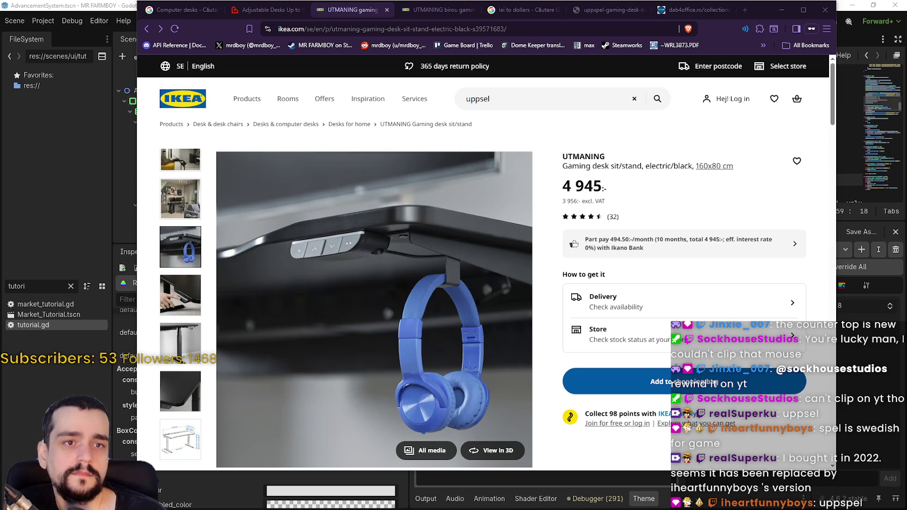
Load the pasted Romanian UTMANING desk URL in a new tab, then open another new tab
left_click(744, 10)
key("ctrl+v")
key("Return")
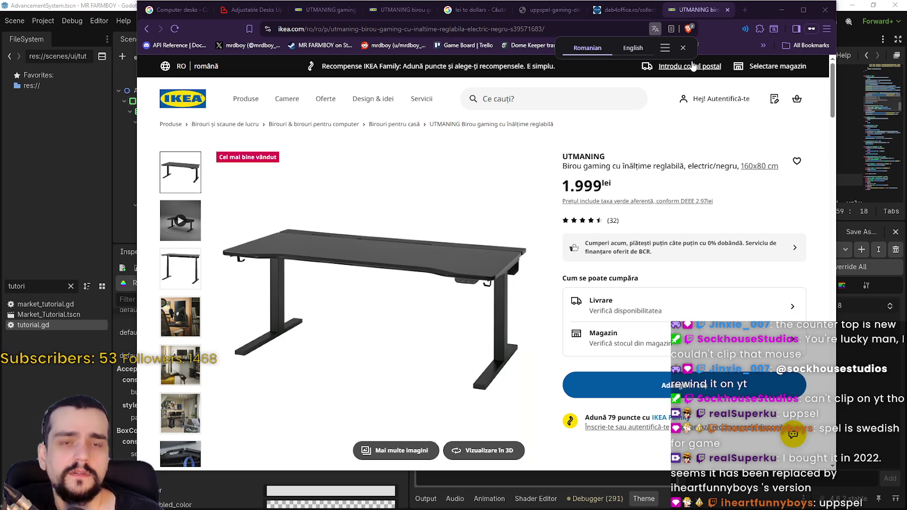
left_click(745, 10)
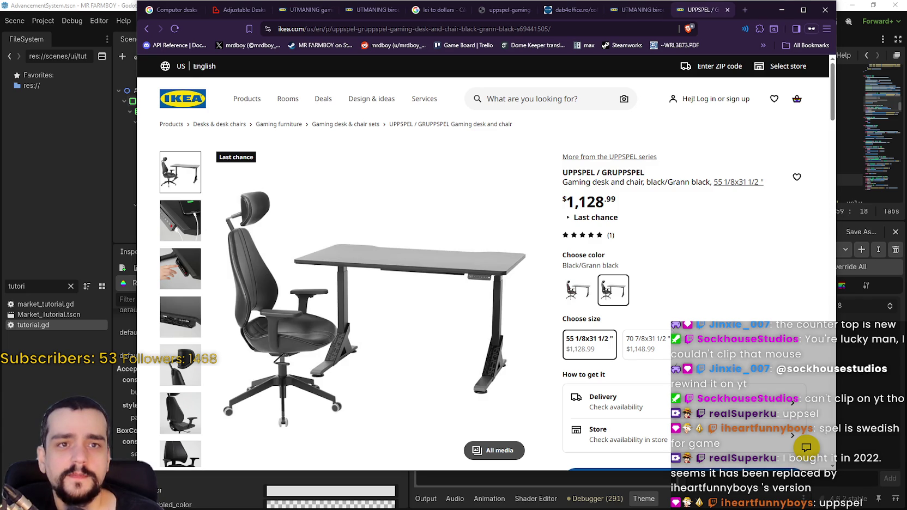
Zoom the desk photo, then view the phone-charging, controls, cable-tray and headrest photos
left_click(443, 278)
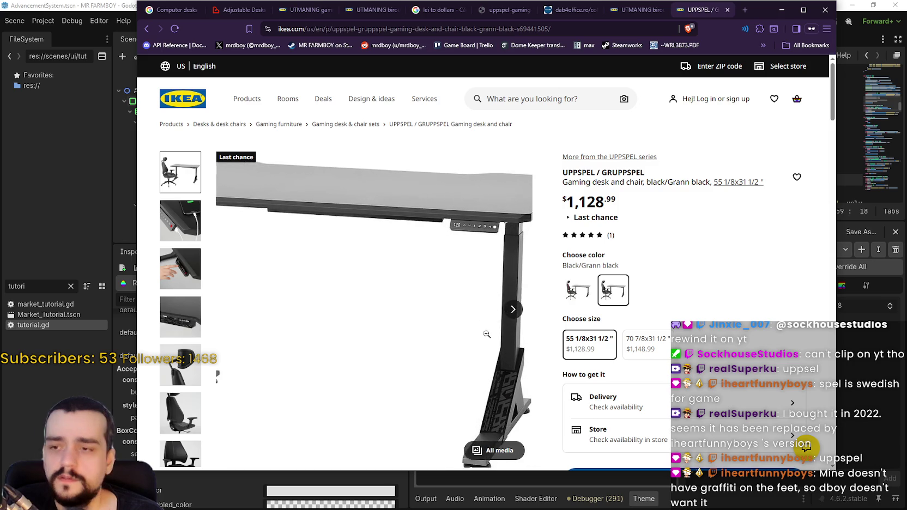
left_click(486, 280)
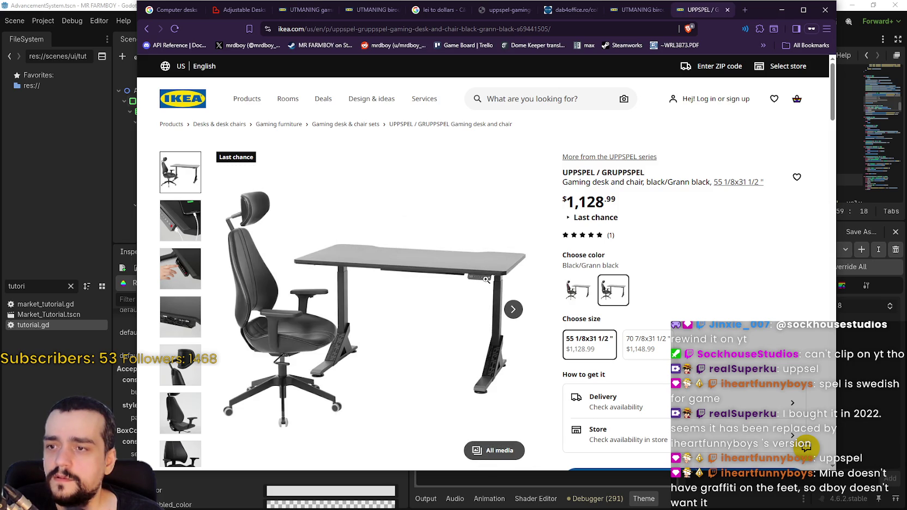
left_click(176, 230)
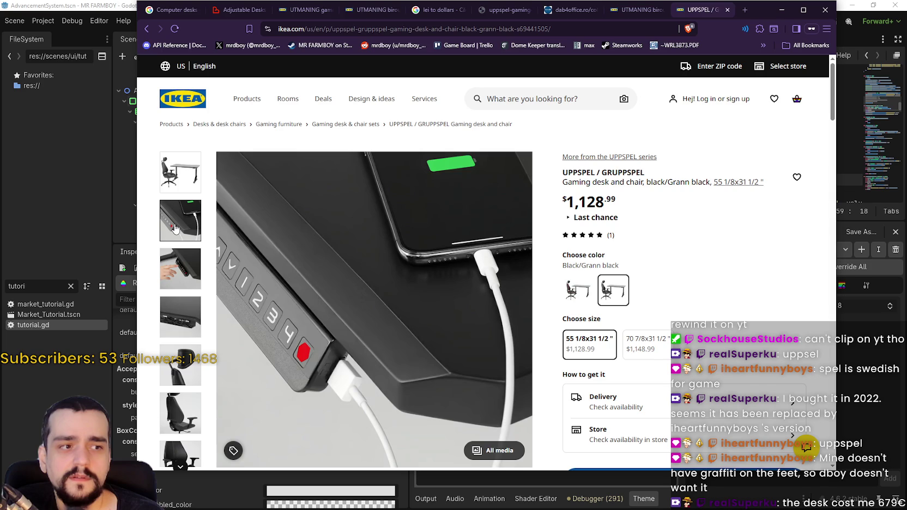
left_click(178, 284)
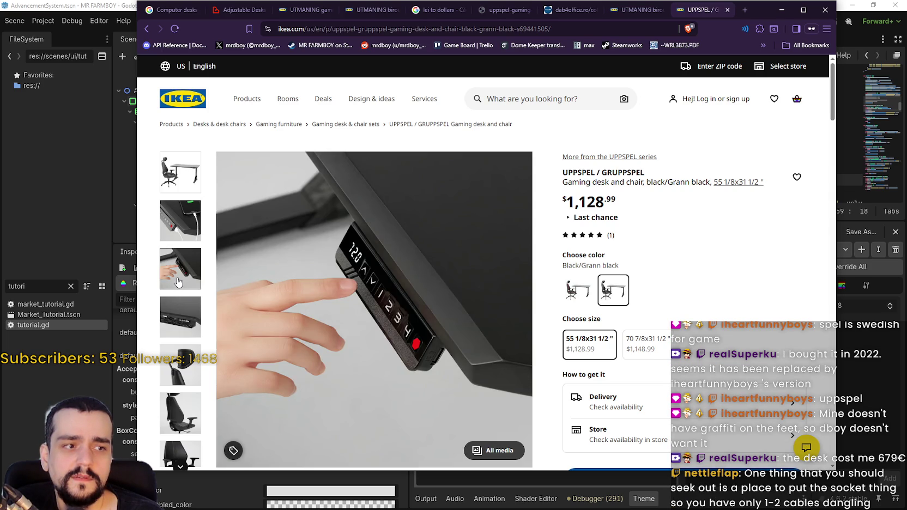
left_click(181, 315)
left_click(169, 369)
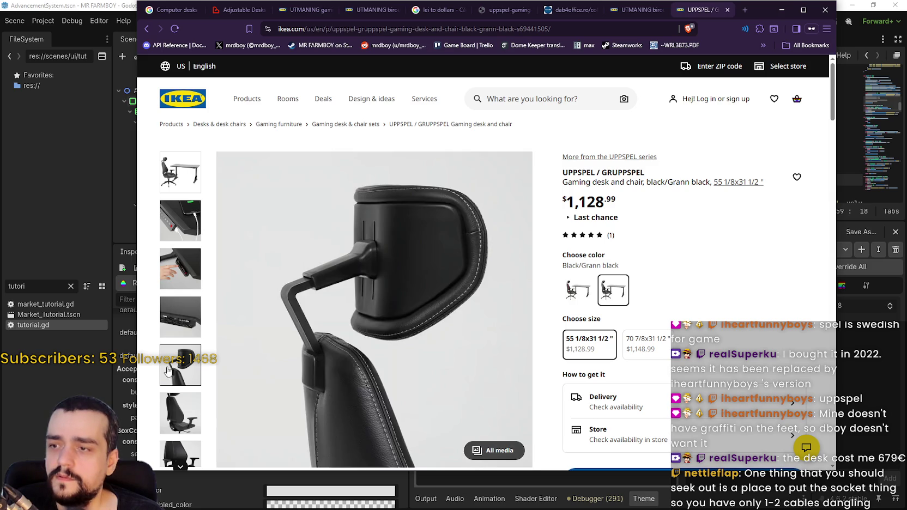
scroll(168, 371, "down", 3)
scroll(170, 252, "up", 2)
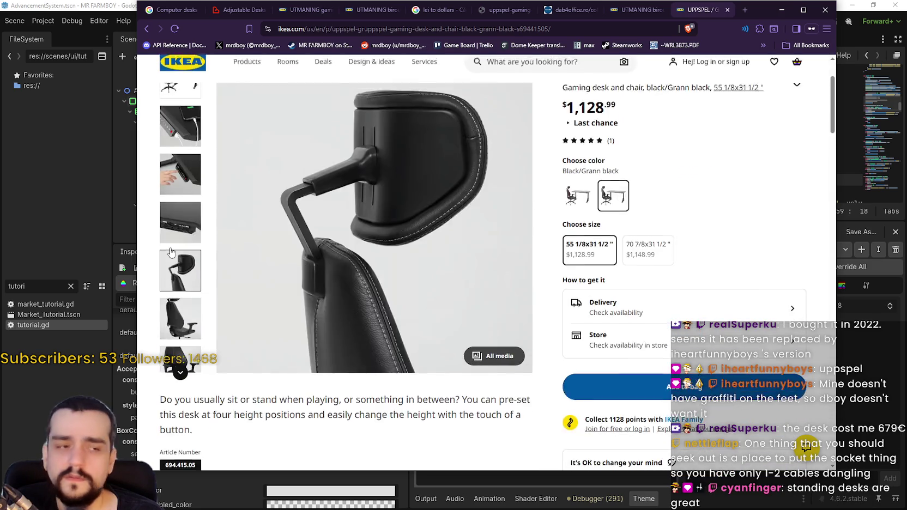
scroll(171, 252, "up", 3)
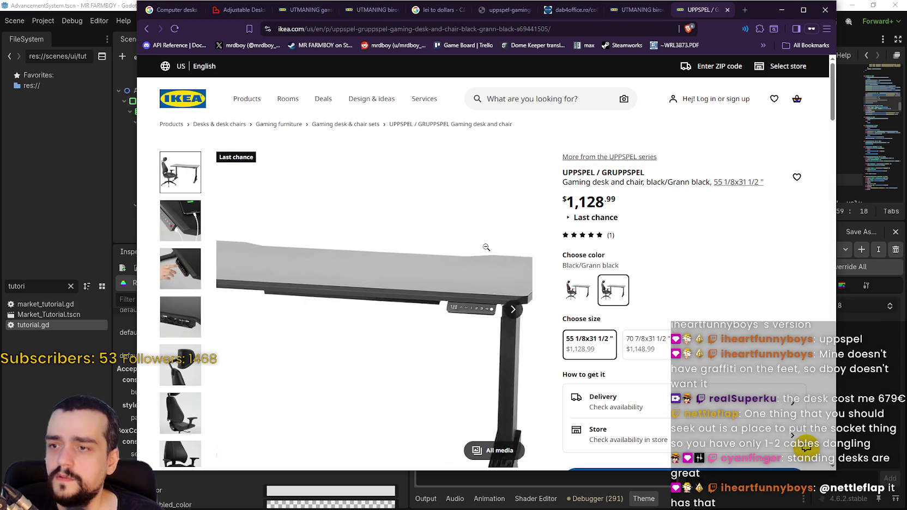
Return to the full desk-and-chair photo, scroll the details, and move Discord to the upper left
left_click(486, 247)
scroll(448, 320, "down", 3)
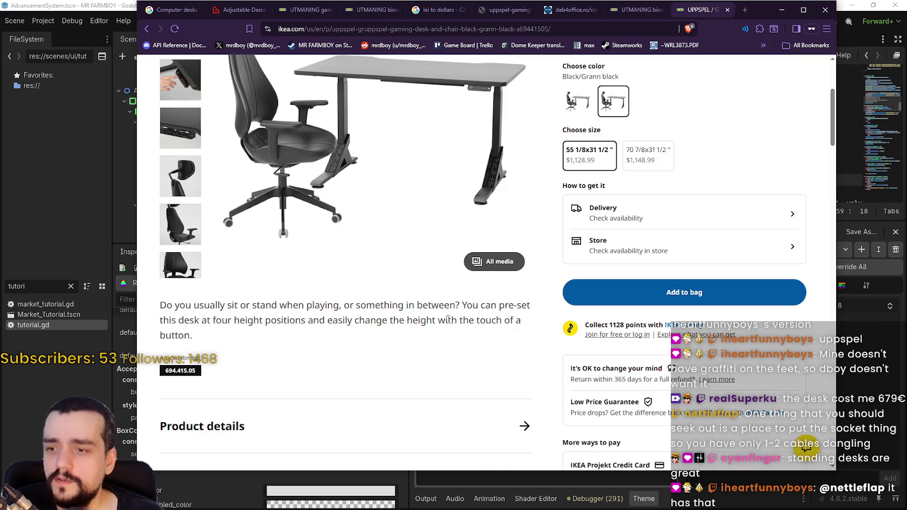
scroll(269, 324, "down", 5)
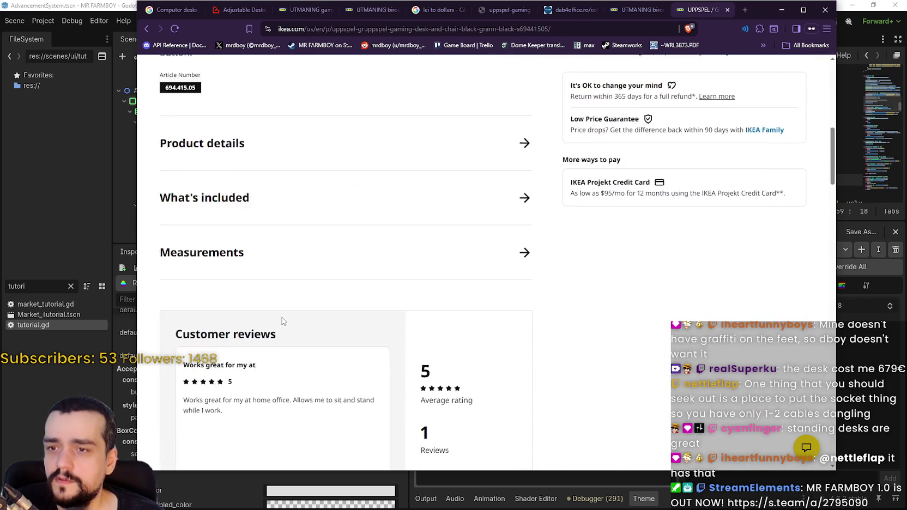
scroll(283, 321, "up", 10)
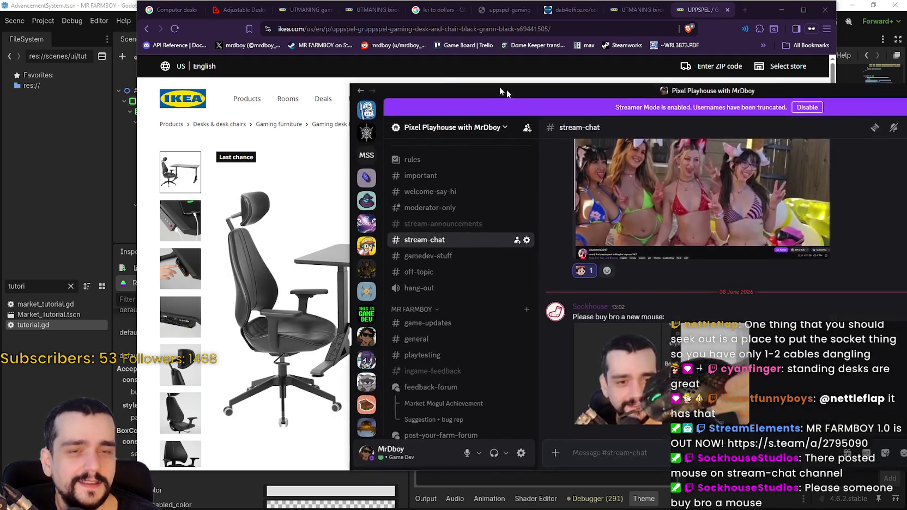
left_click_drag(507, 89, 298, 21)
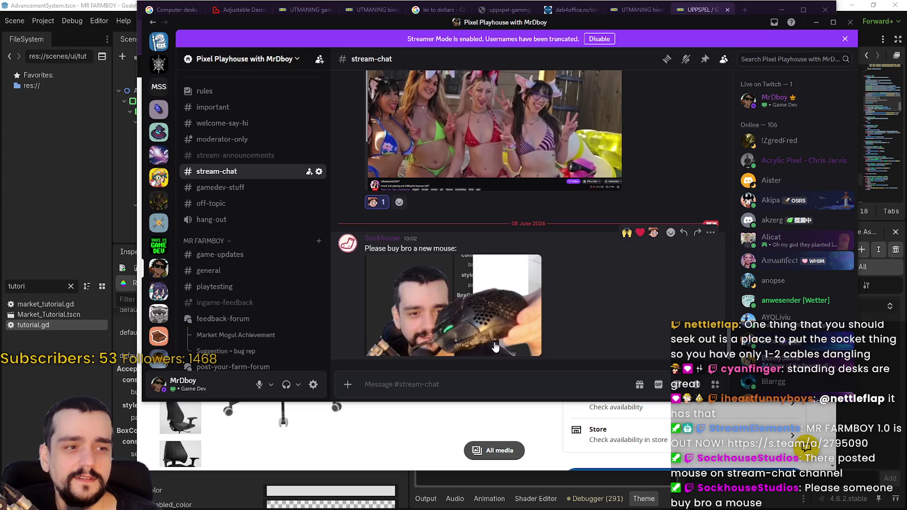
Enlarge the worn-mouse photo in #stream-chat, close it, and switch back to the IKEA browser
left_click(441, 300)
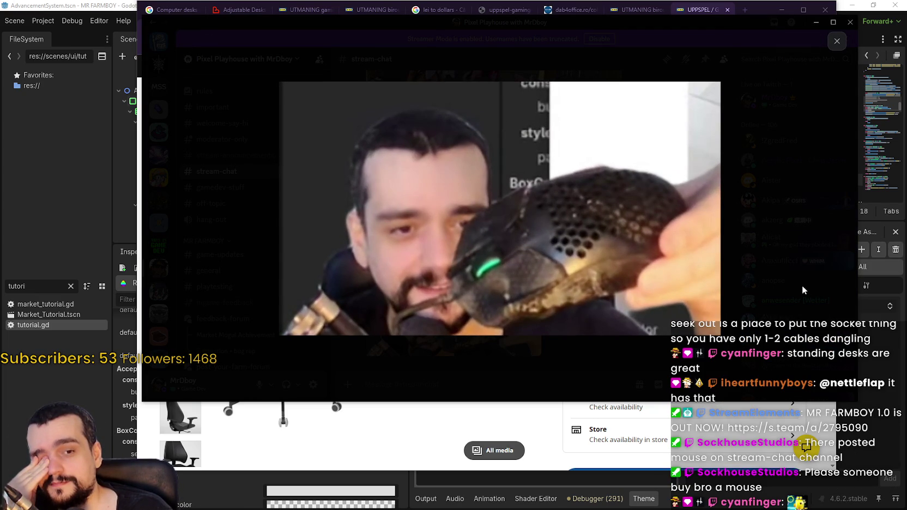
left_click(754, 279)
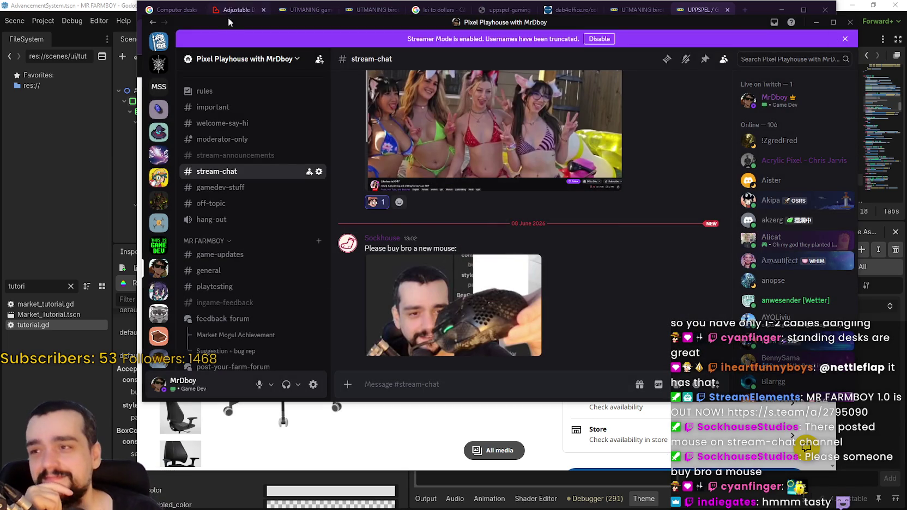
key("alt+Tab")
Show the cable-tray photo and copy the UPPSPEL / GRUPPSPEL product title
left_click(180, 317)
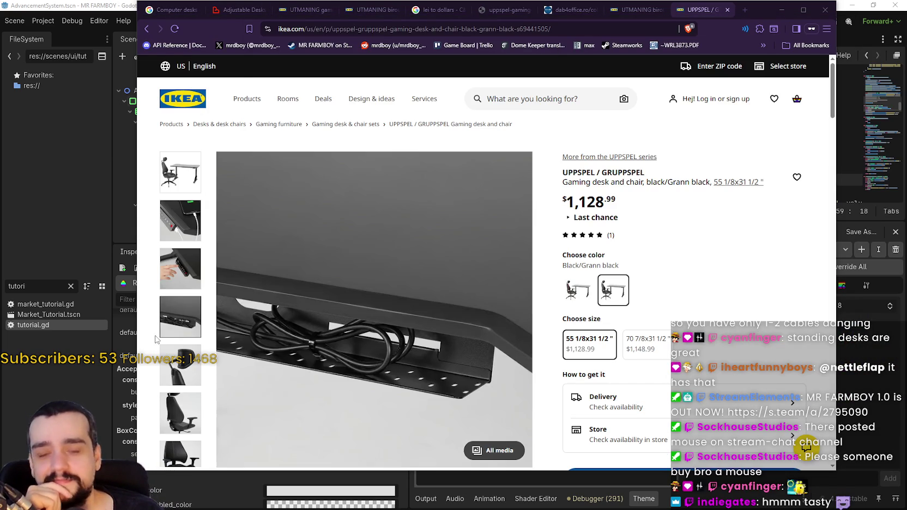
scroll(341, 324, "down", 2)
scroll(730, 194, "up", 2)
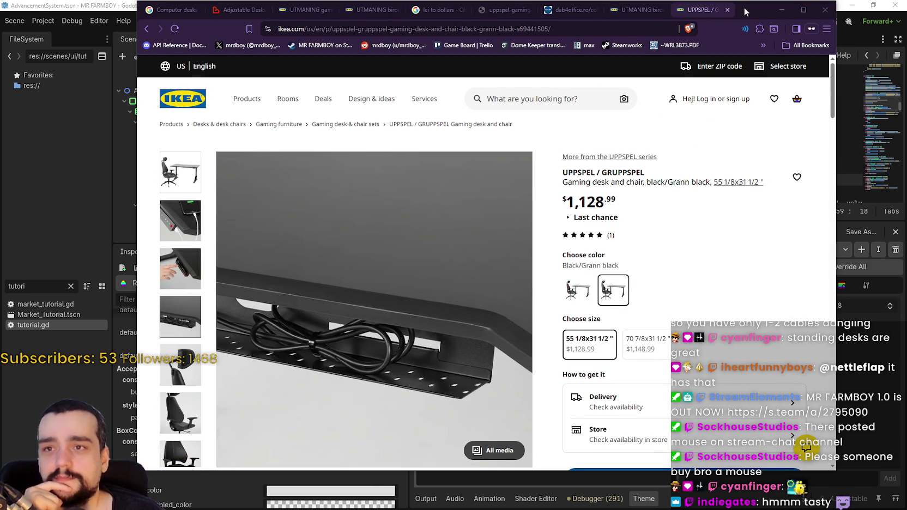
left_click_drag(753, 12, 750, 20)
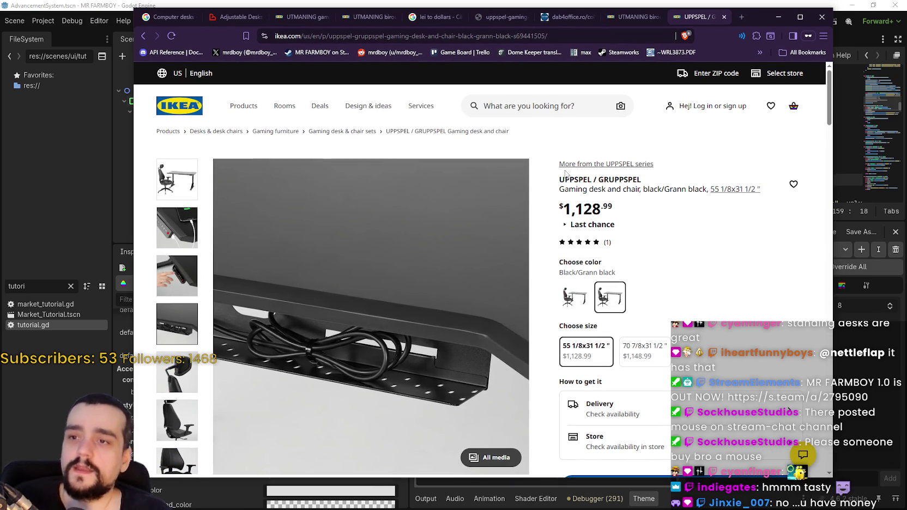
left_click_drag(559, 180, 645, 184)
key("ctrl+c")
triple_click(620, 180)
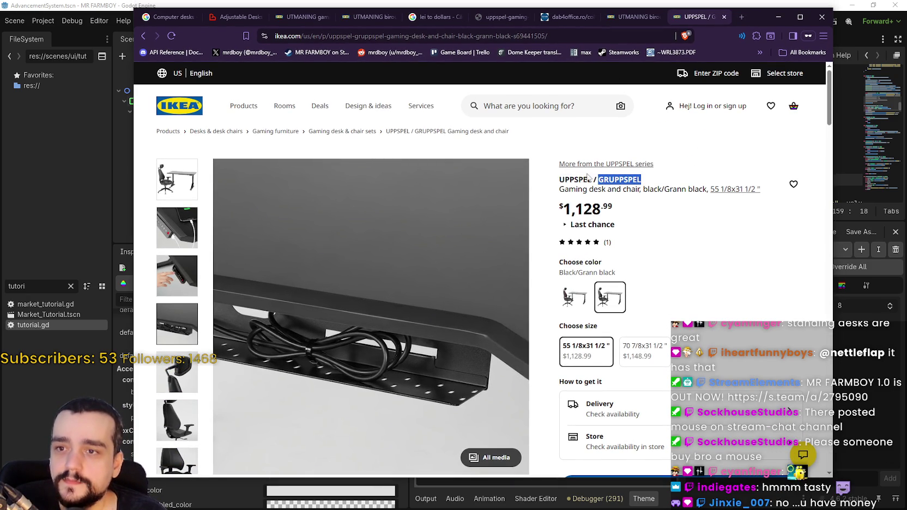
Search the Romanian IKEA store for 'UPPSPEL / GRUPPSPEL' and scan the results
left_click(363, 17)
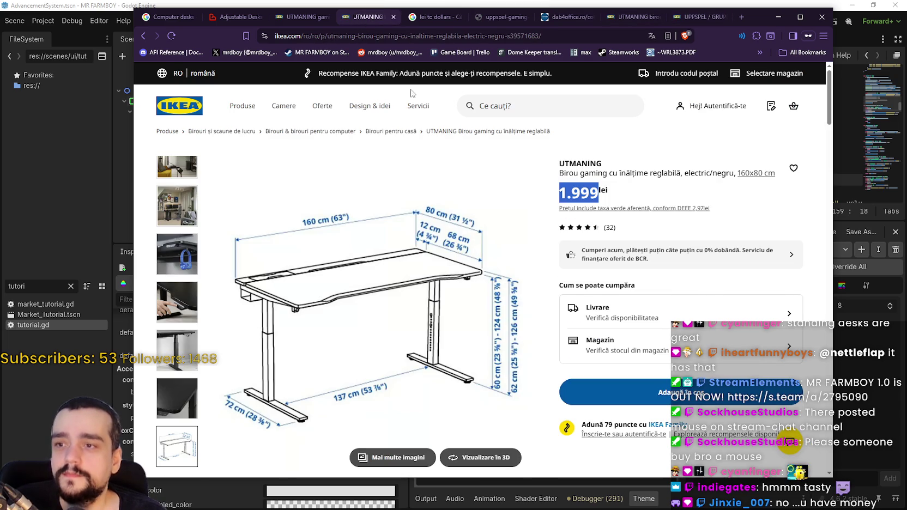
left_click(529, 105)
key("ctrl+v")
key("Return")
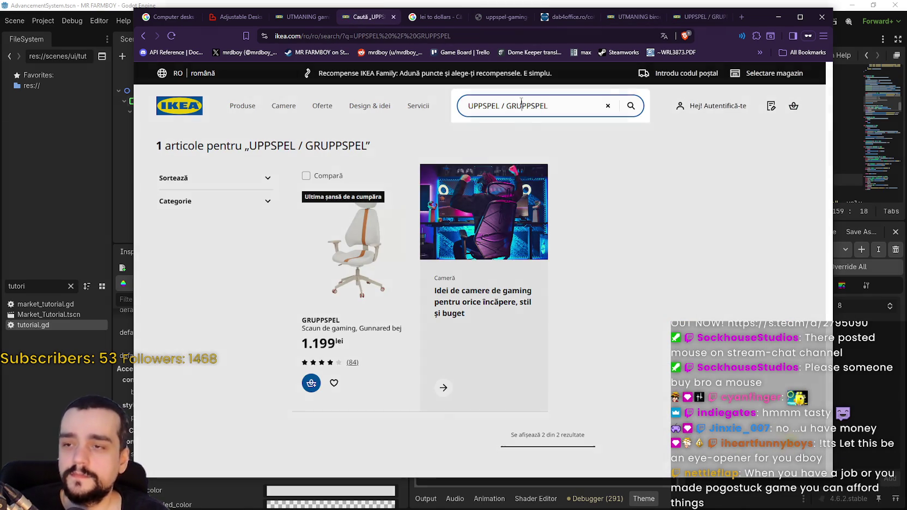
left_click(521, 103)
left_click(630, 272)
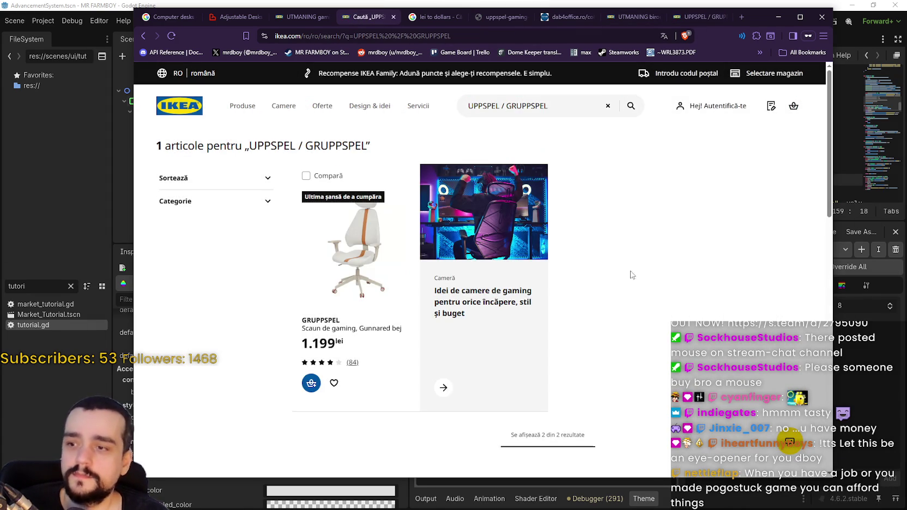
scroll(585, 266, "down", 1)
scroll(592, 250, "down", 3)
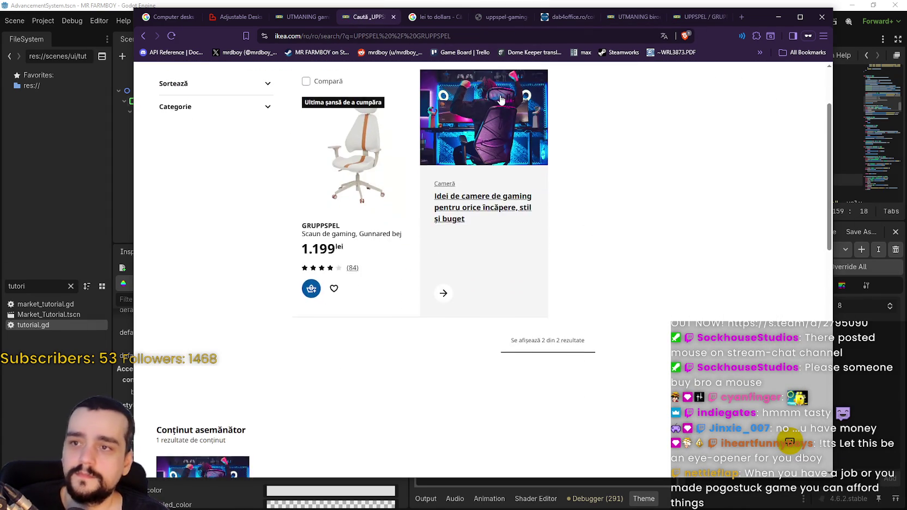
scroll(508, 97, "up", 4)
Narrow the Romanian search to 'UPPSPEL', review the results, then return to the Swedish UTMANING tab
left_click(496, 103)
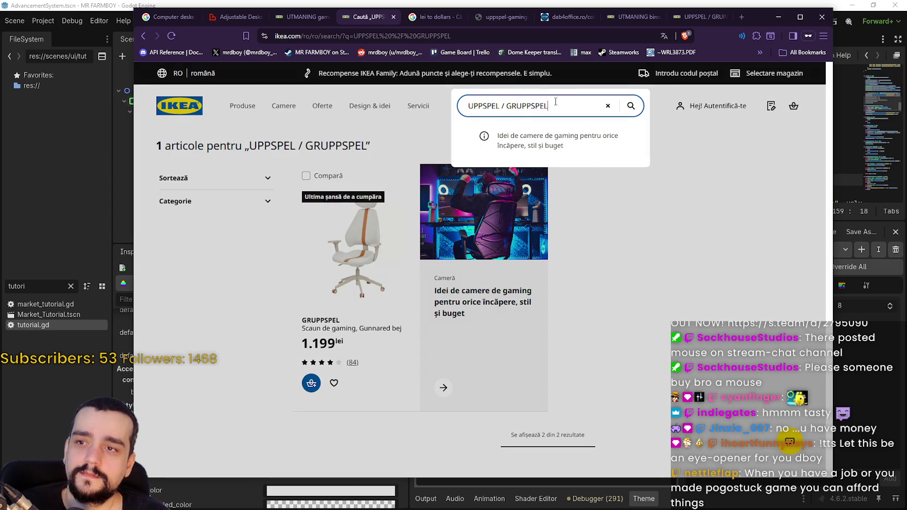
key("ctrl+shift+Left")
key("ctrl+shift+Left")
key("BackSpace")
key("Return")
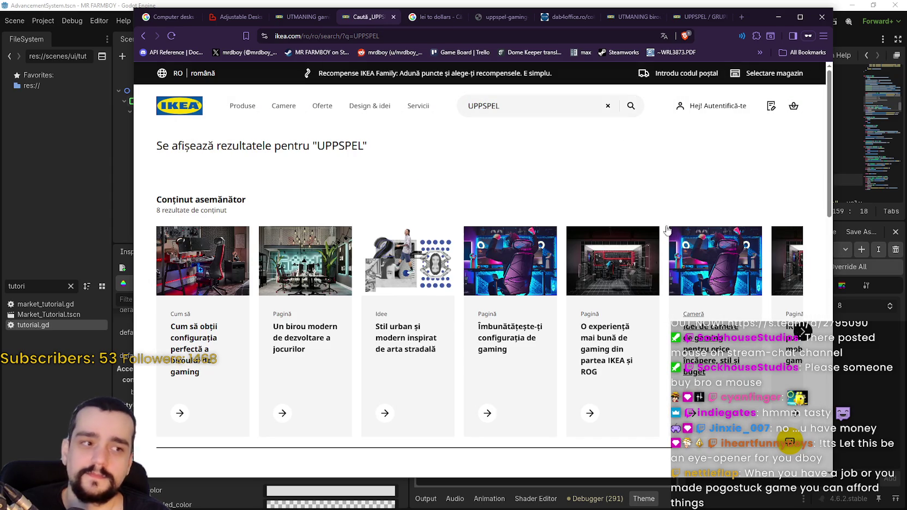
scroll(610, 195, "down", 4)
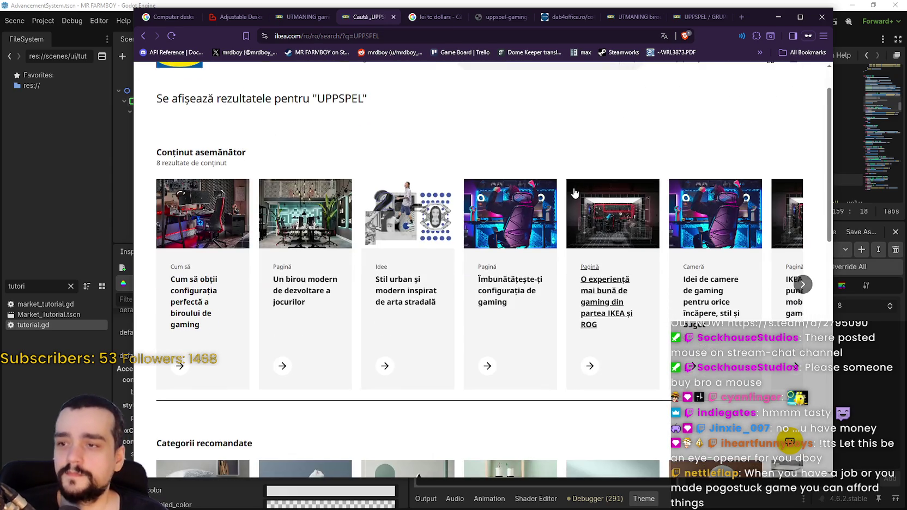
scroll(507, 244, "down", 6)
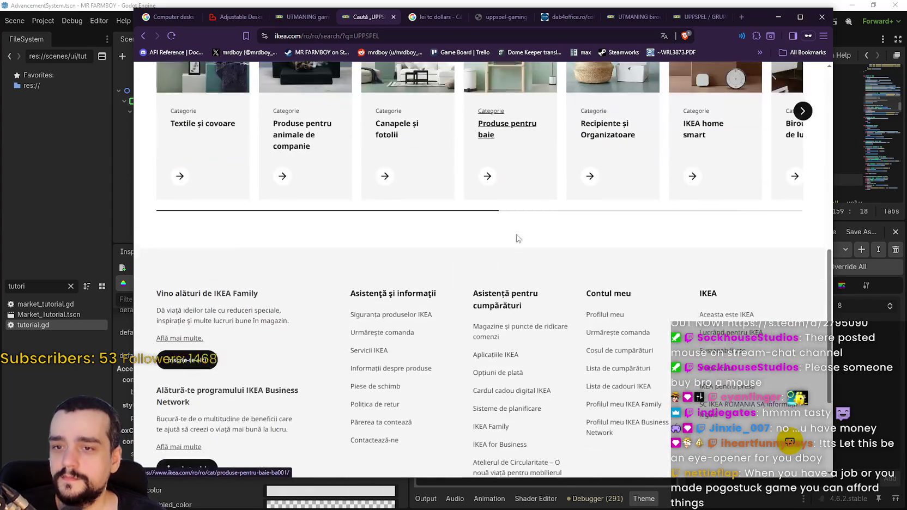
scroll(516, 237, "up", 6)
scroll(529, 239, "up", 5)
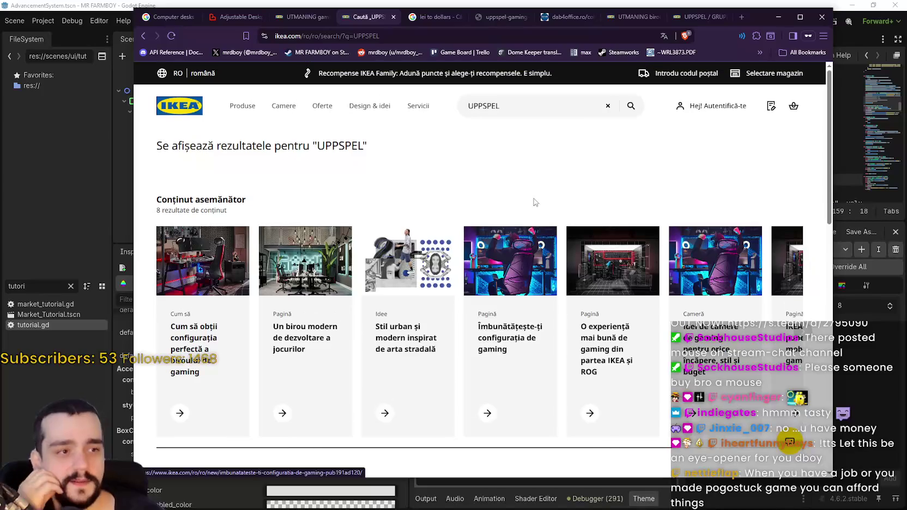
left_click(299, 17)
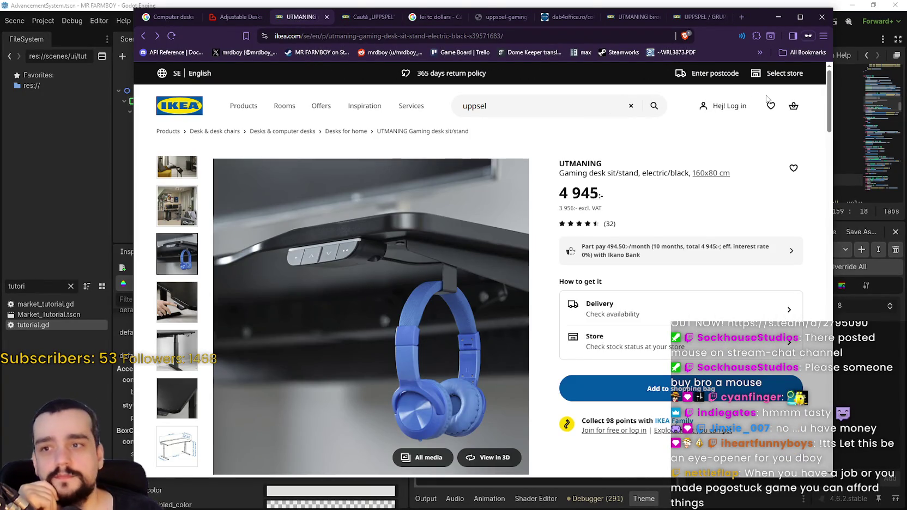
left_click(632, 17)
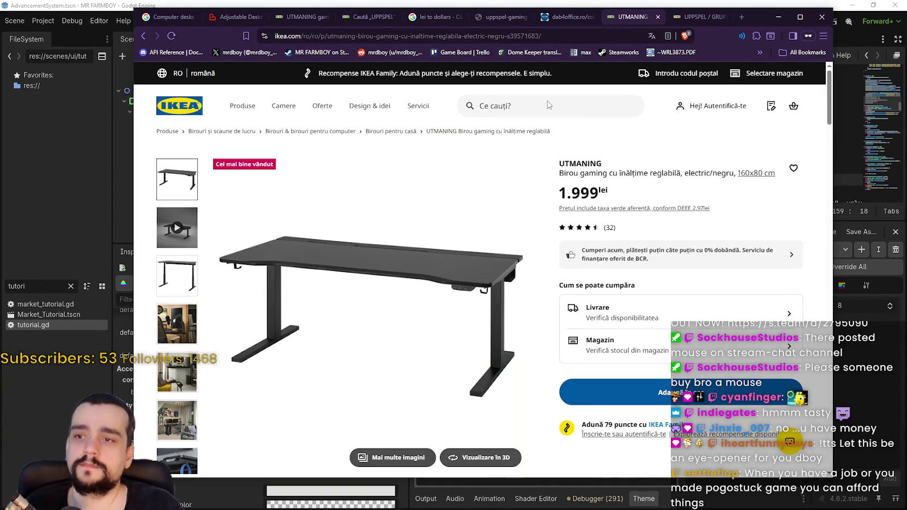
scroll(377, 323, "down", 10)
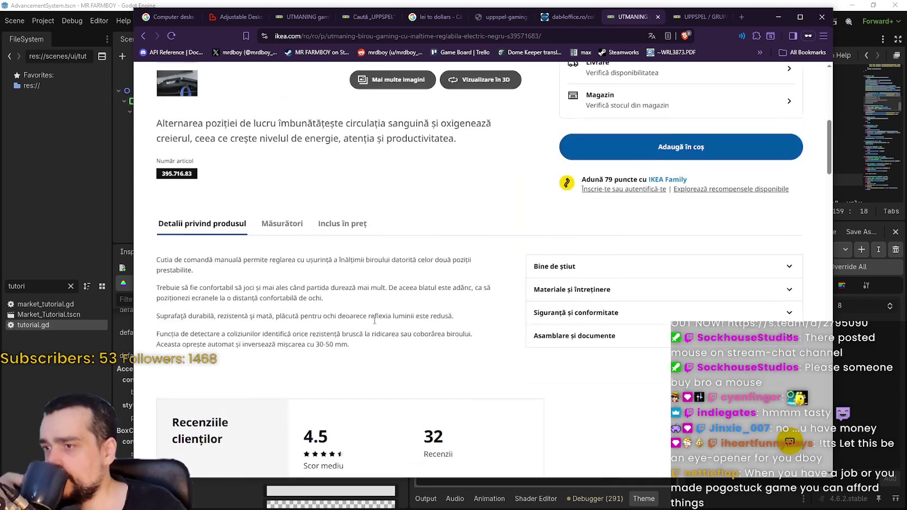
scroll(373, 318, "up", 5)
scroll(324, 229, "down", 5)
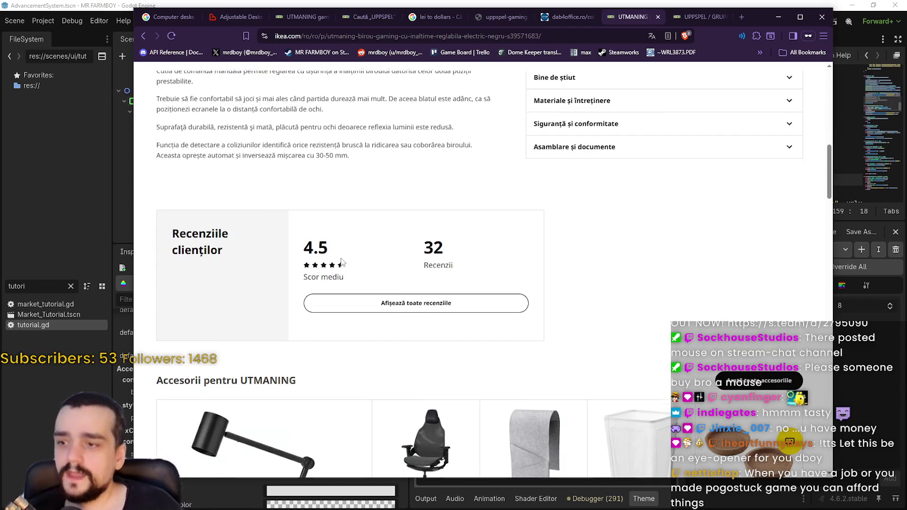
left_click(430, 309)
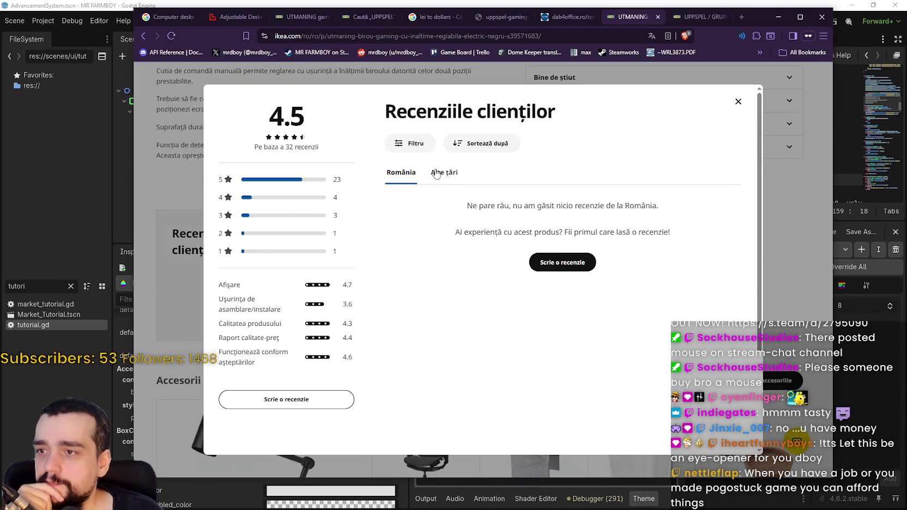
left_click(444, 173)
left_click(400, 173)
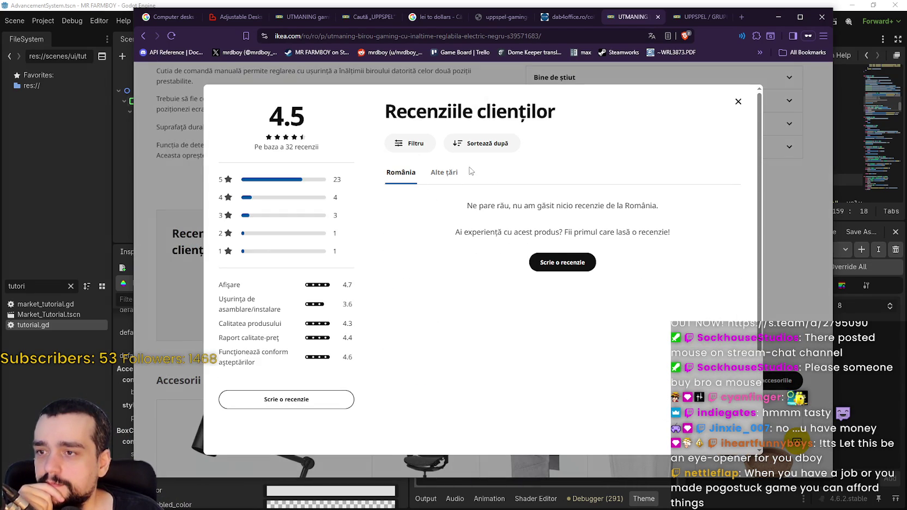
left_click(444, 173)
scroll(525, 304, "down", 5)
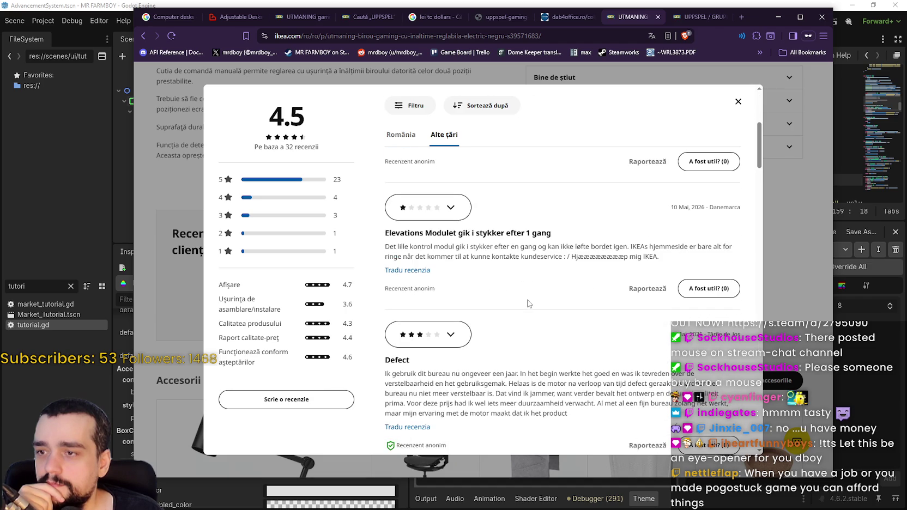
scroll(537, 302, "down", 3)
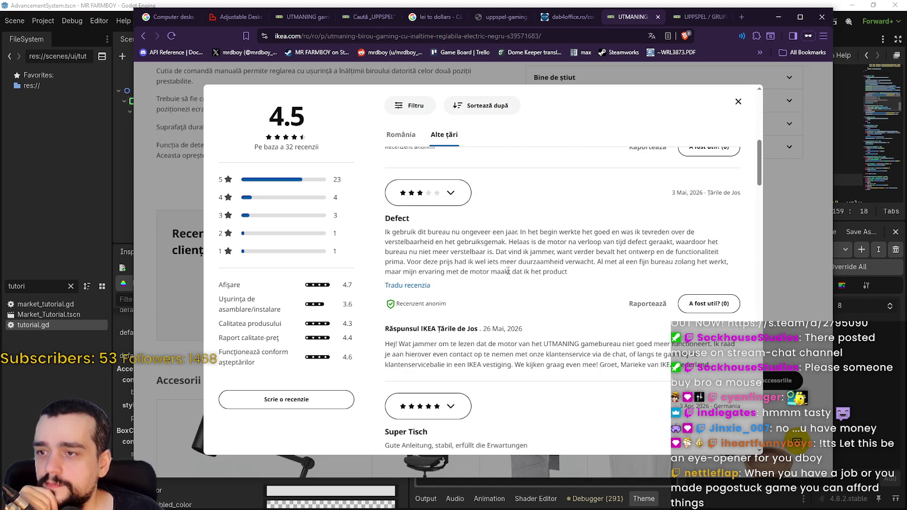
scroll(597, 211, "down", 8)
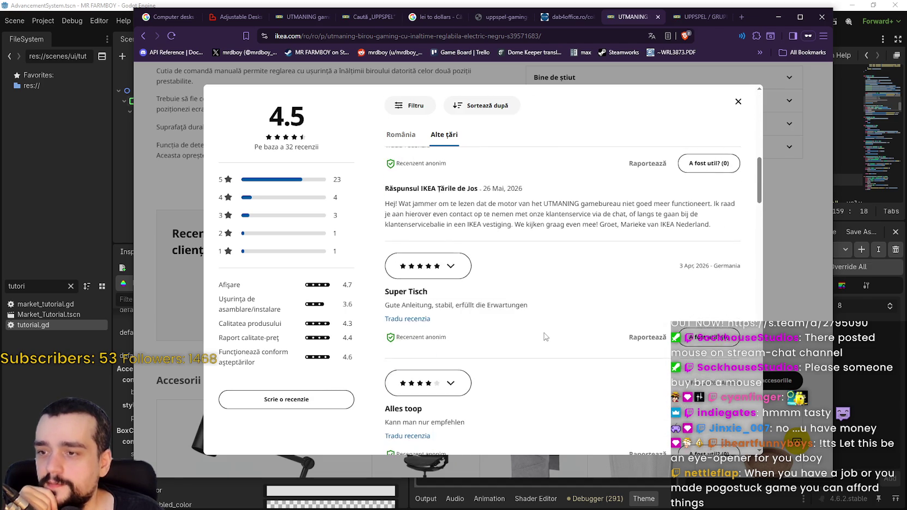
scroll(544, 328, "down", 3)
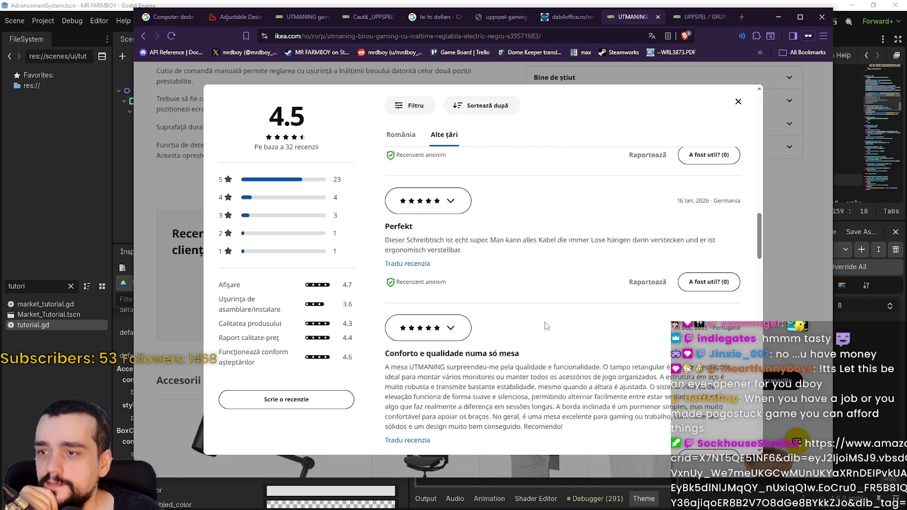
scroll(500, 337, "down", 5)
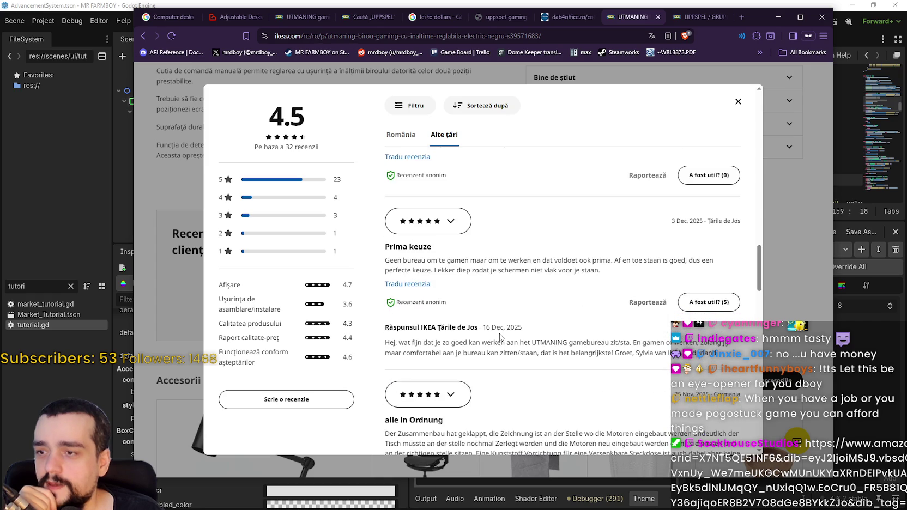
scroll(502, 327, "down", 15)
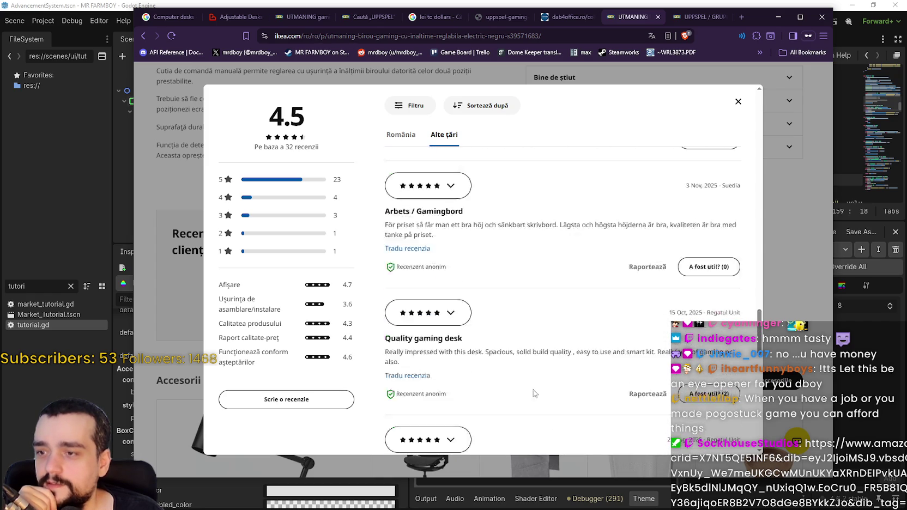
scroll(543, 164, "down", 10)
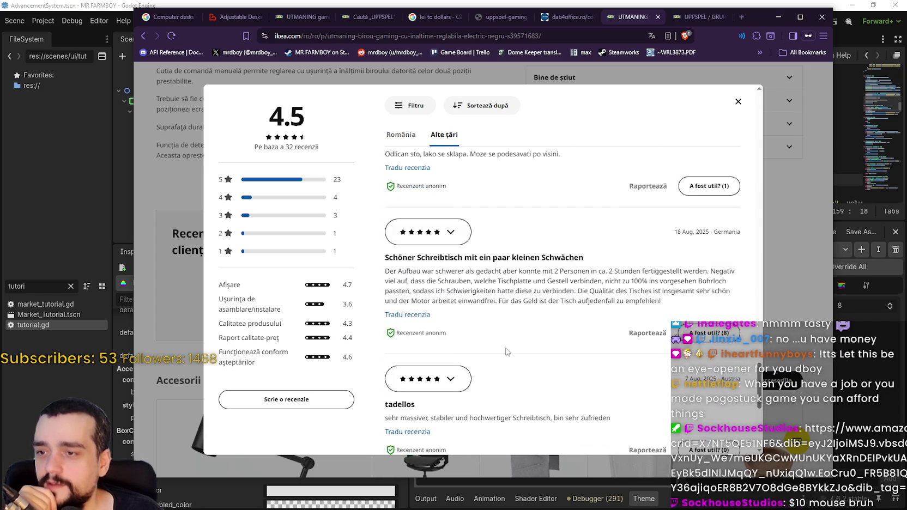
left_click(786, 279)
scroll(676, 270, "up", 3)
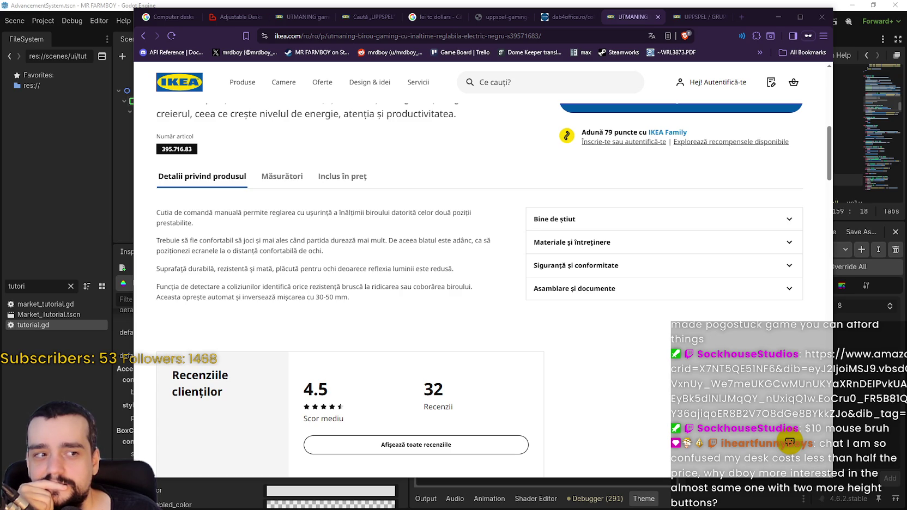
Compare the dab4office, UTMANING and UPPSPEL / GRUPPSPEL tabs, ending on the Swedish UTMANING page
scroll(597, 238, "up", 5)
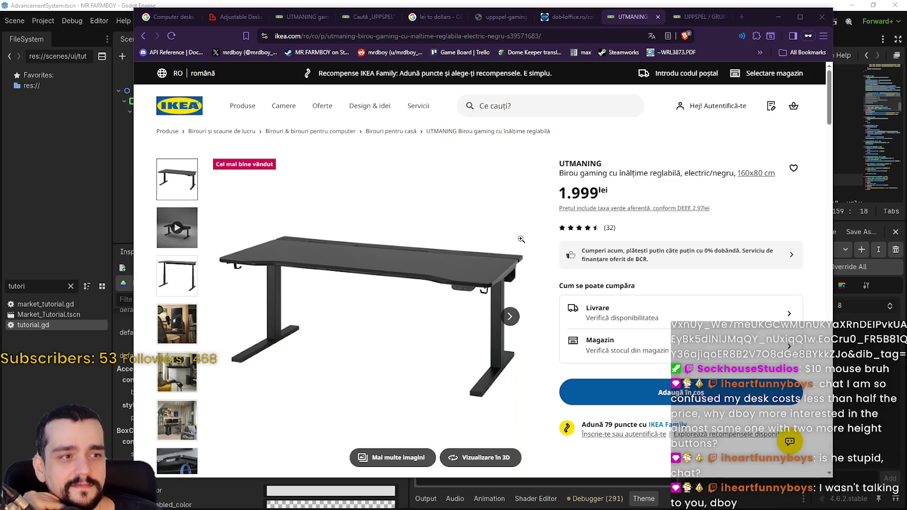
scroll(519, 230, "down", 2)
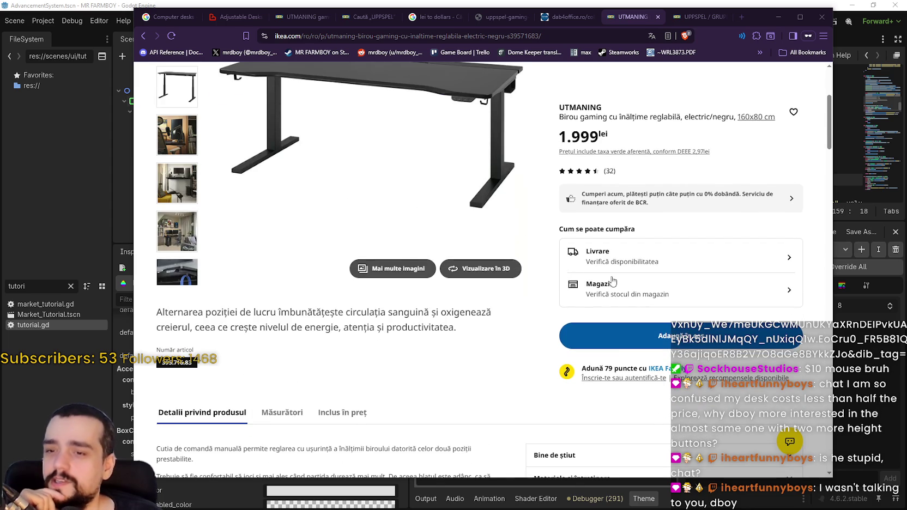
scroll(490, 368, "up", 3)
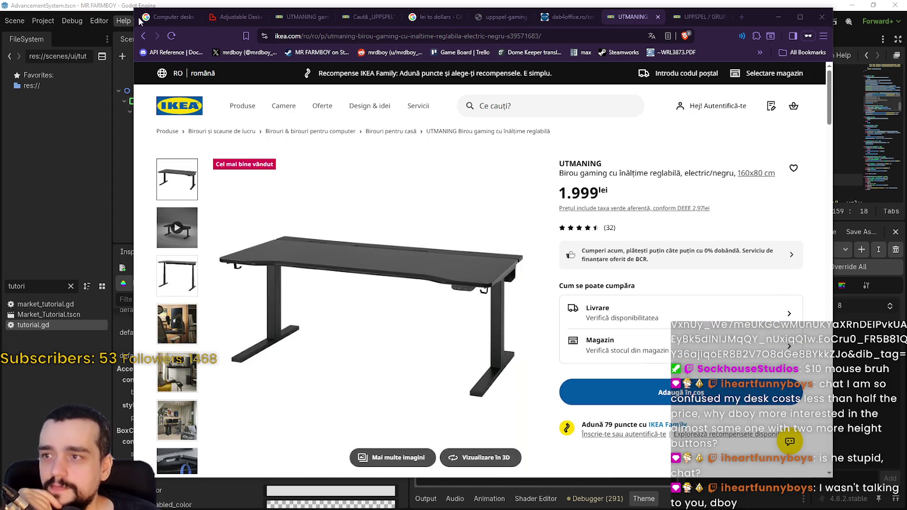
left_click(555, 14)
scroll(600, 191, "down", 4)
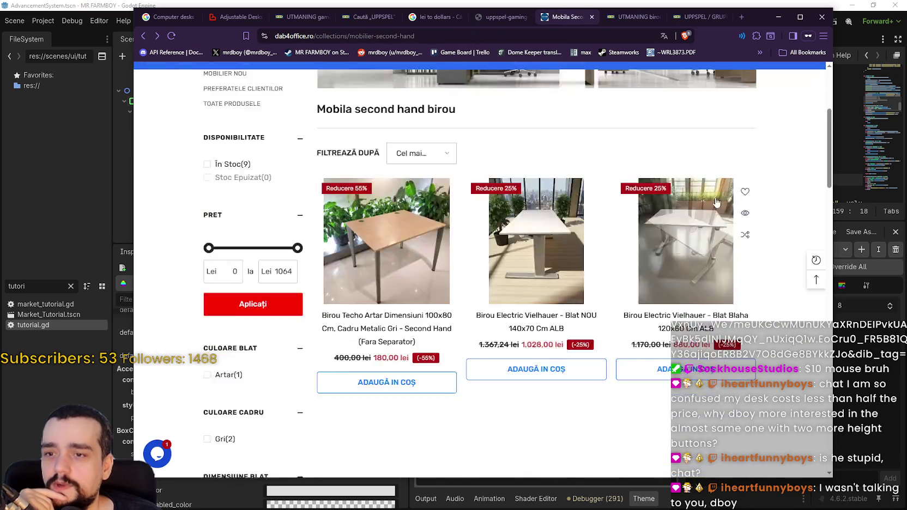
left_click(698, 17)
left_click(647, 21)
left_click(555, 18)
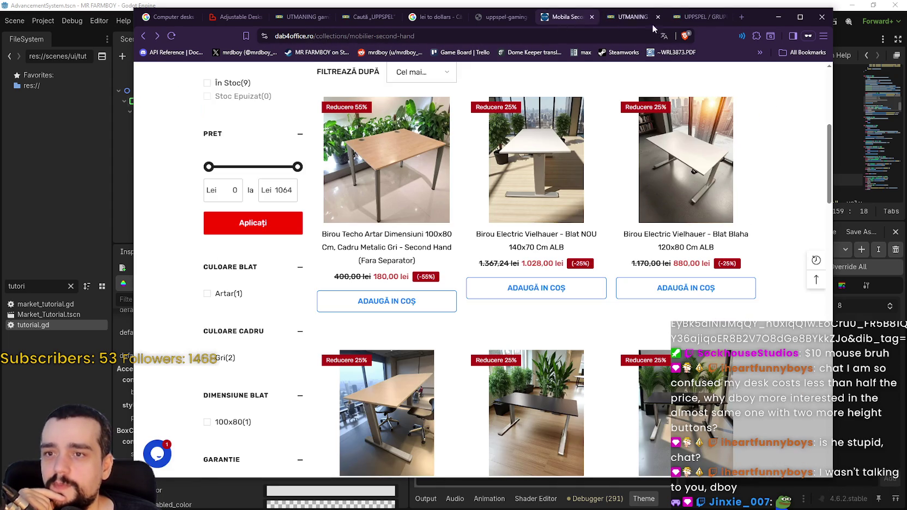
left_click(634, 20)
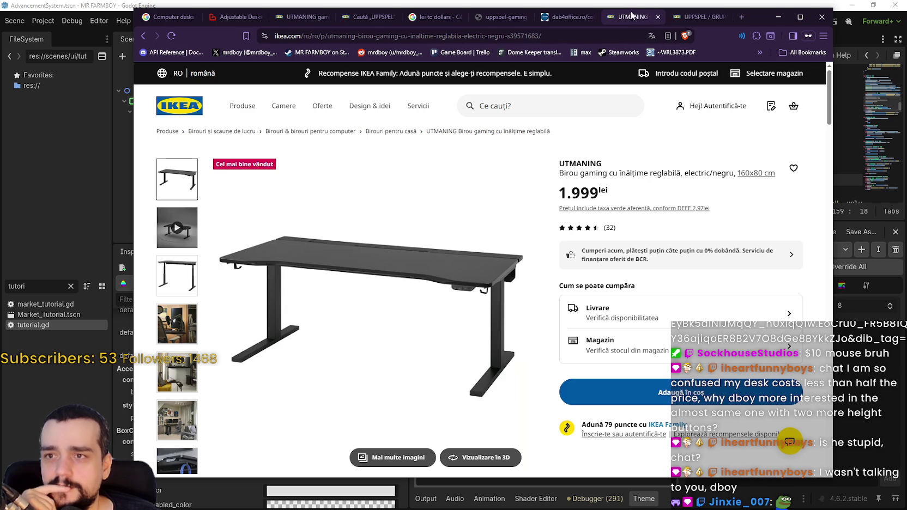
left_click(698, 17)
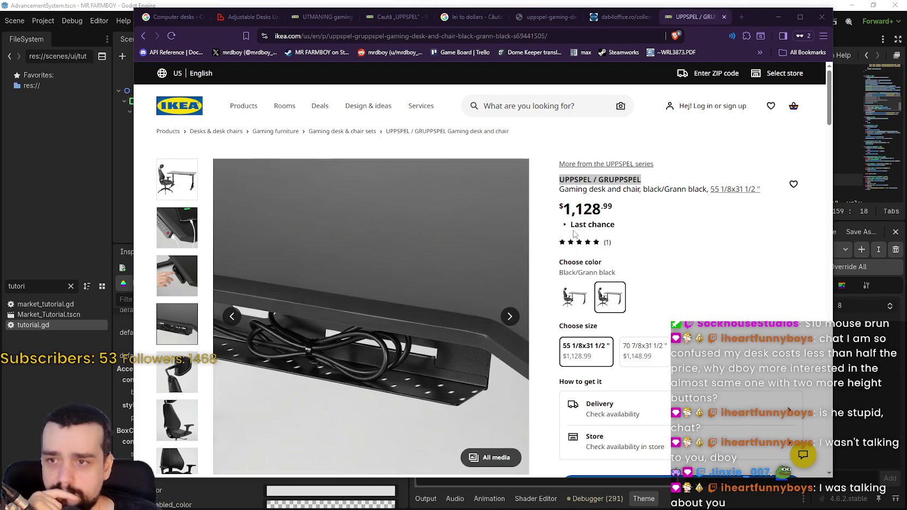
left_click(671, 191)
left_click(316, 17)
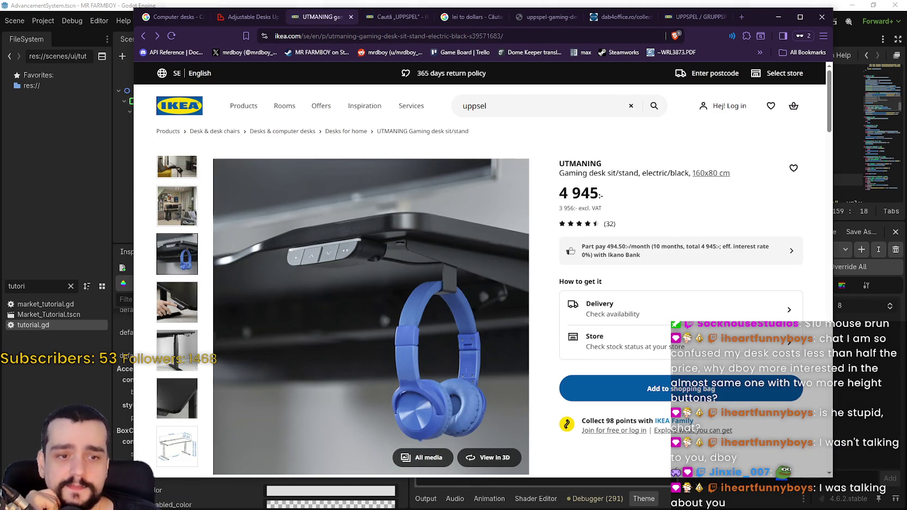
Make the first gallery thumbnail, the UTMANING desk room photo, the main image
left_click(177, 167)
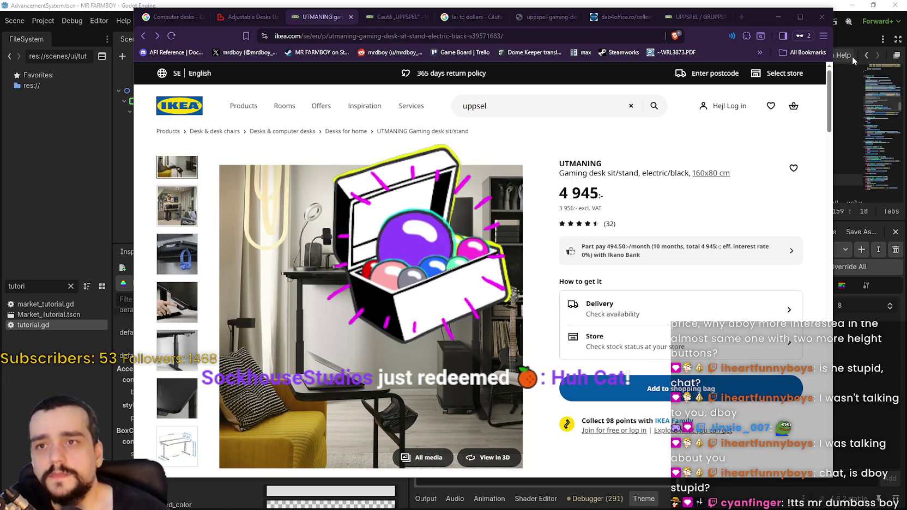
Bring up eMAG in a new private tab via a search for 'emag'
left_click(742, 18)
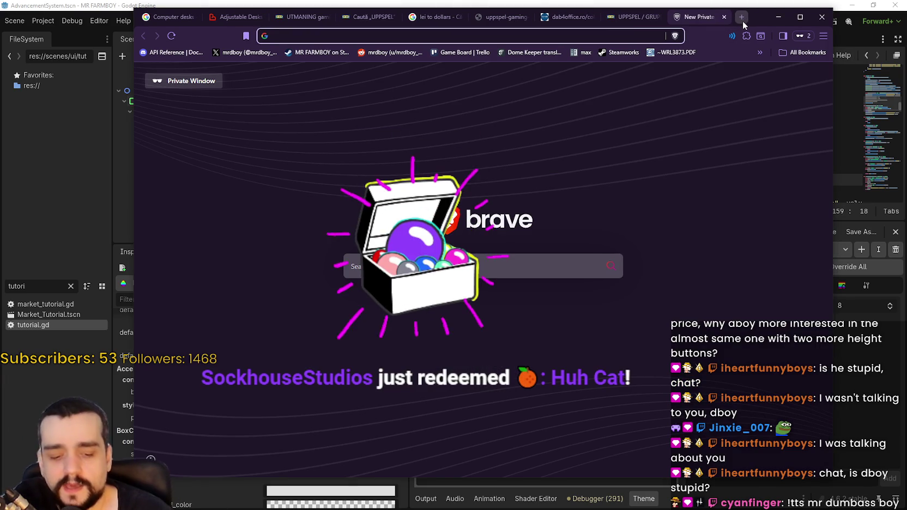
type("emag")
key("Return")
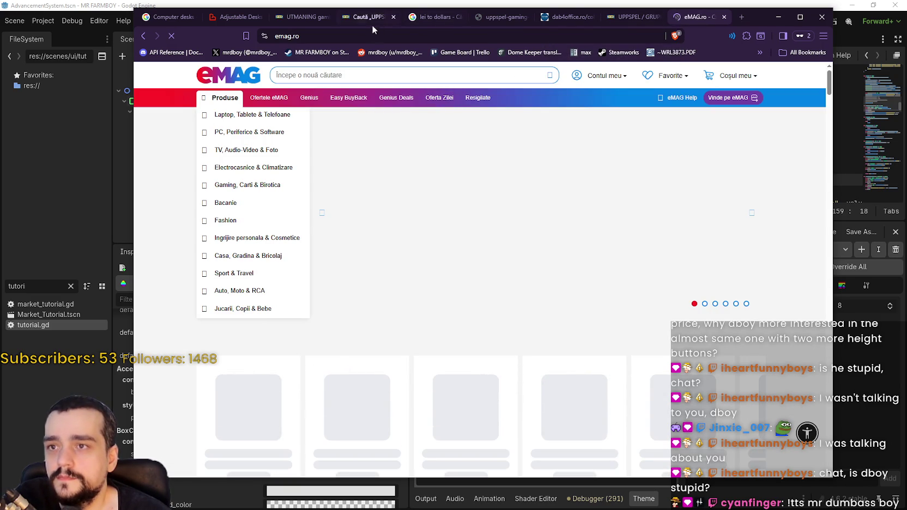
Copy the UTMANING product name from IKEA and search eMAG for it
left_click(287, 18)
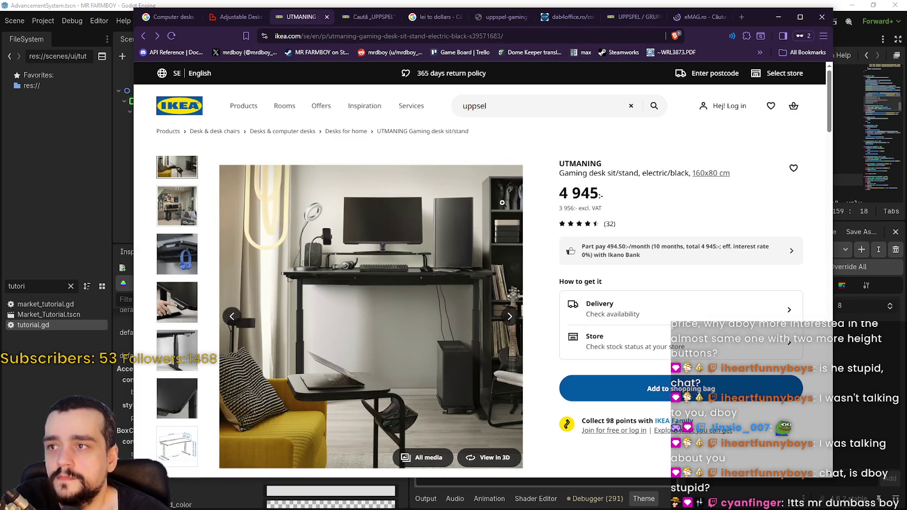
double_click(584, 163)
key("ctrl+c")
left_click(703, 17)
left_click(387, 97)
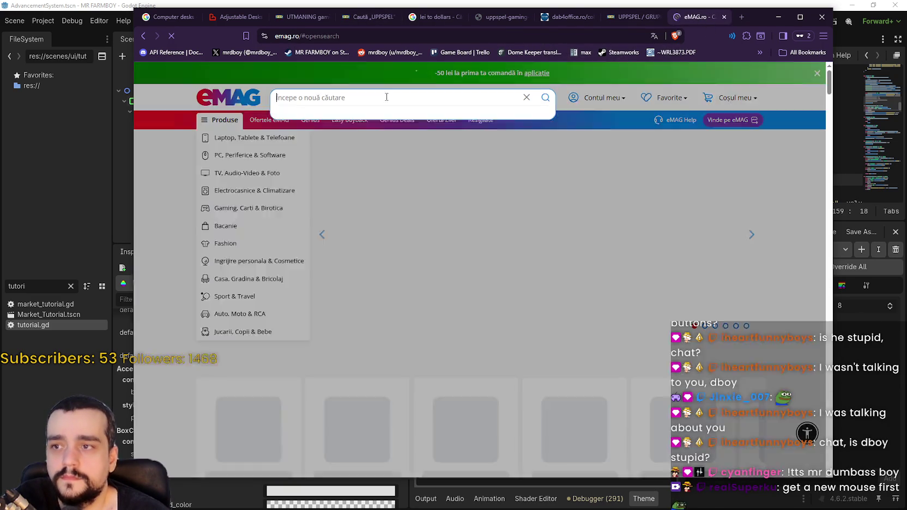
key("ctrl+v")
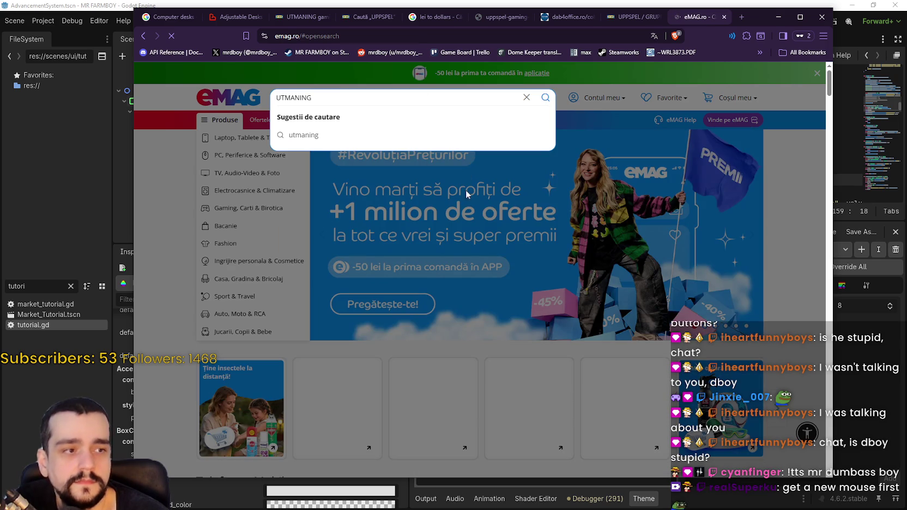
key("Return")
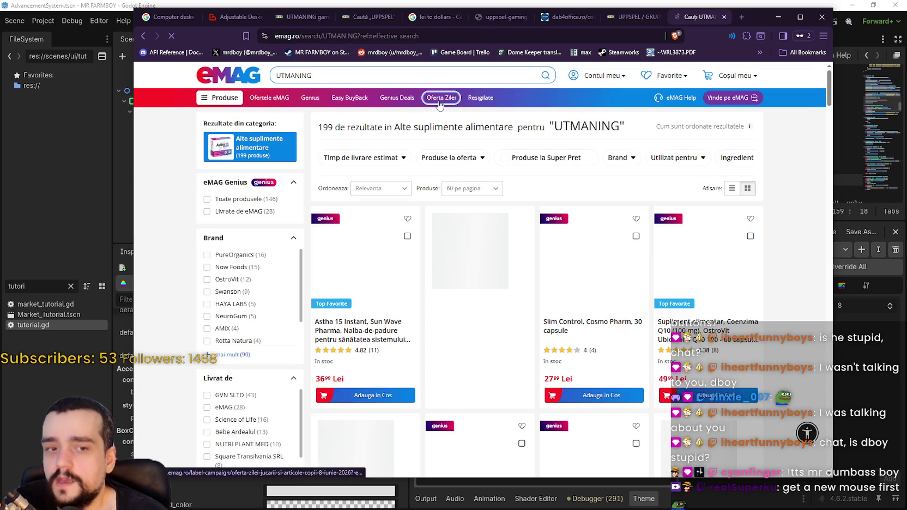
Leave the Oferta Zilei page, rerun the UTMANING search, scroll the supplement results, and select the query
left_click(439, 99)
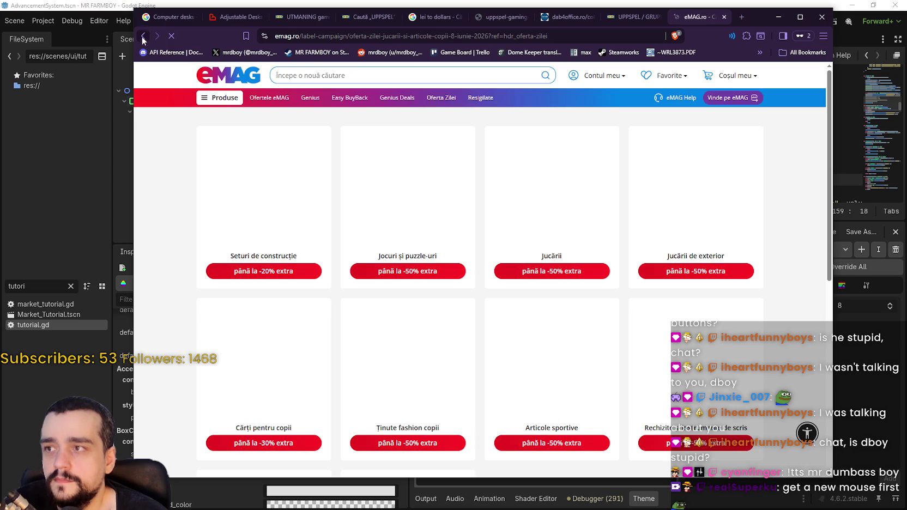
left_click(143, 37)
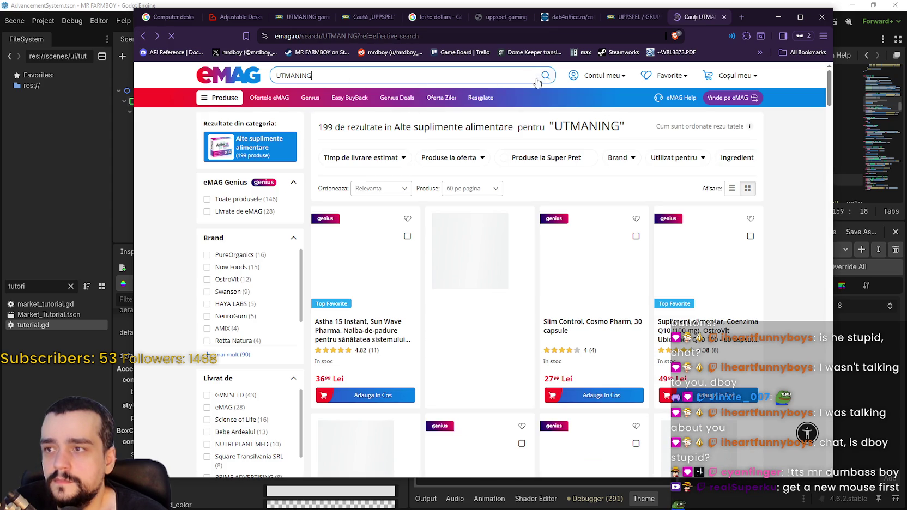
left_click(543, 78)
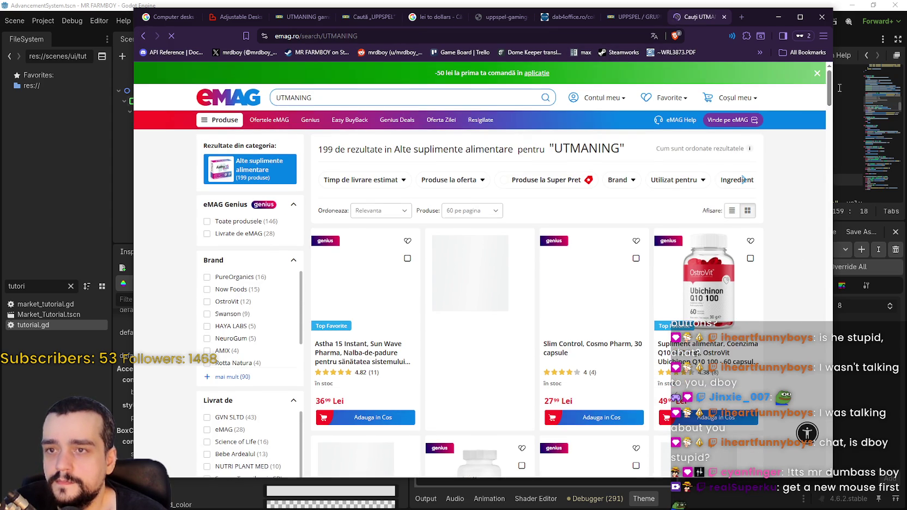
scroll(775, 298, "down", 7)
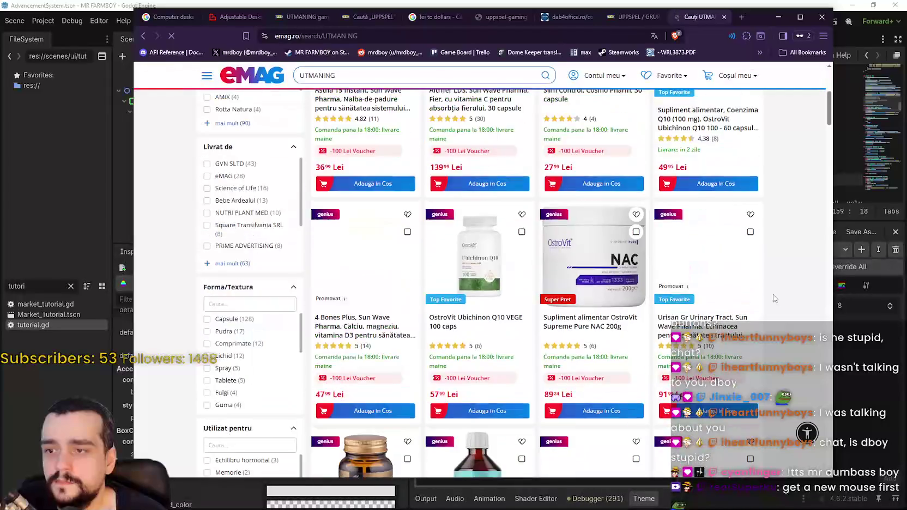
scroll(775, 298, "down", 6)
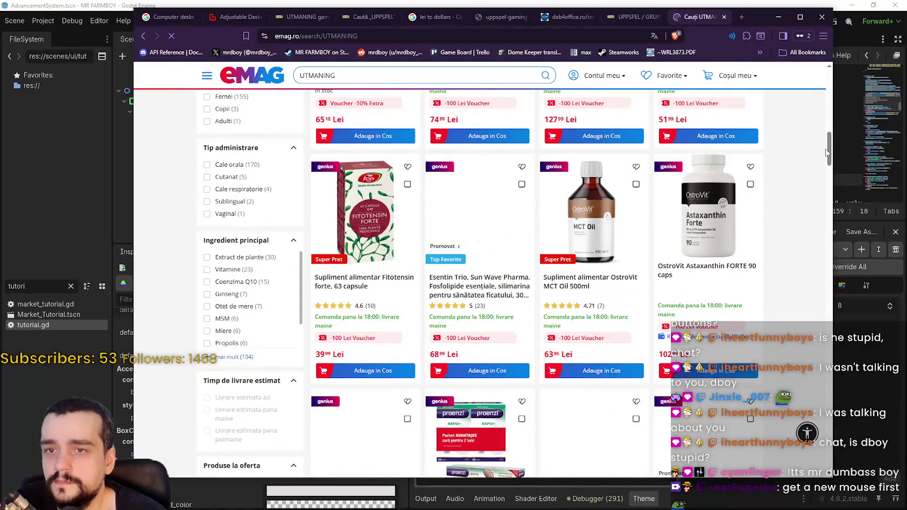
mouse_move(828, 153)
left_mouse_down()
mouse_move(824, 197)
mouse_move(828, 71)
left_mouse_up()
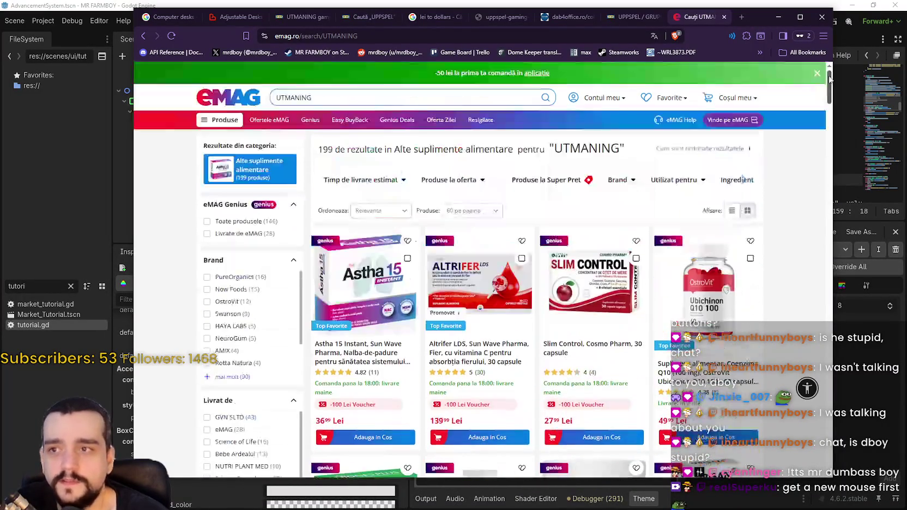
left_click(347, 98)
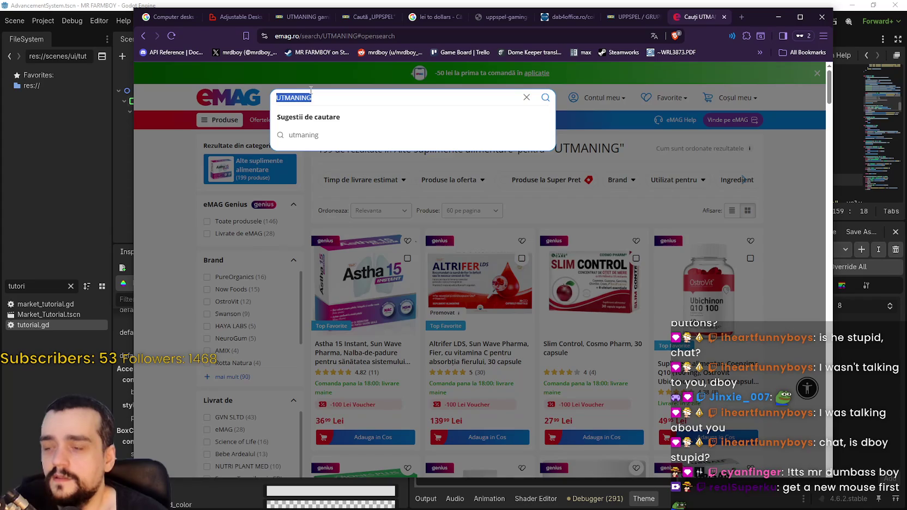
Swap the query to 'desk', then 'birou', and browse the 6190 Birouri desk results
key("BackSpace")
type("desk")
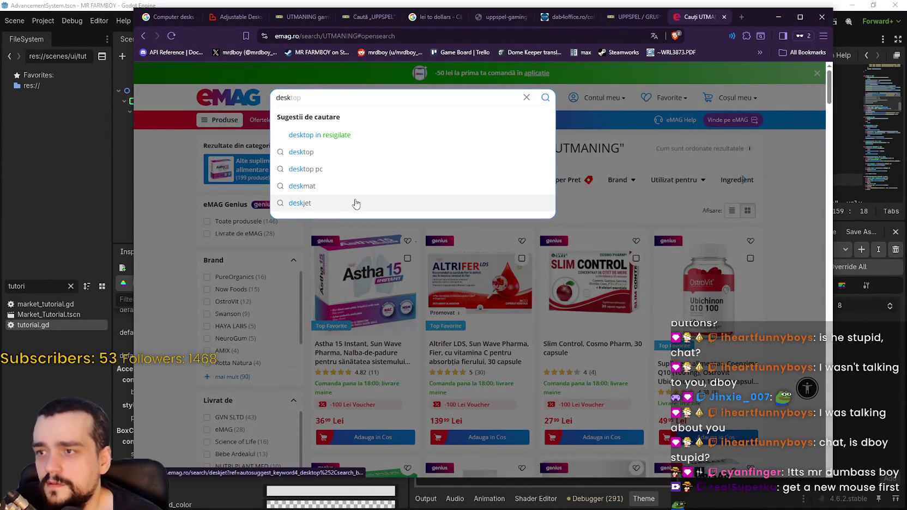
left_click(327, 91)
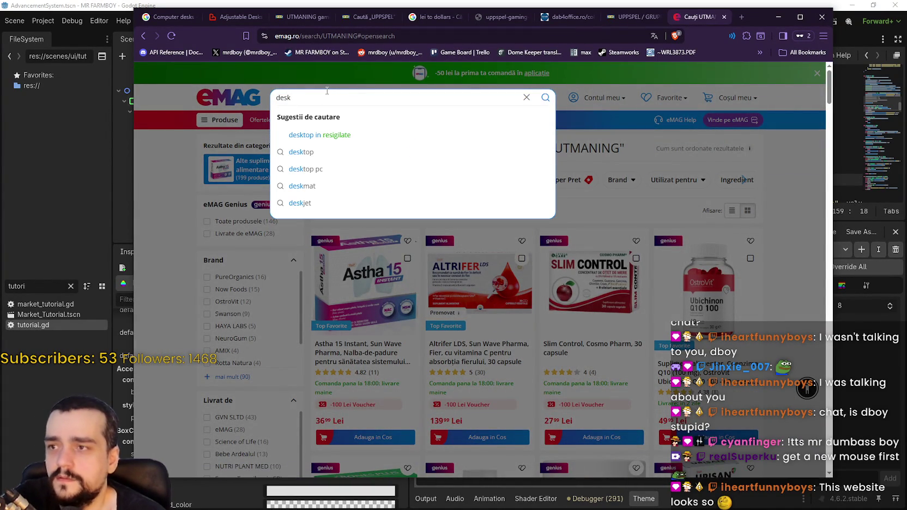
key("BackSpace")
key("BackSpace")
key("BackSpace")
type("biro")
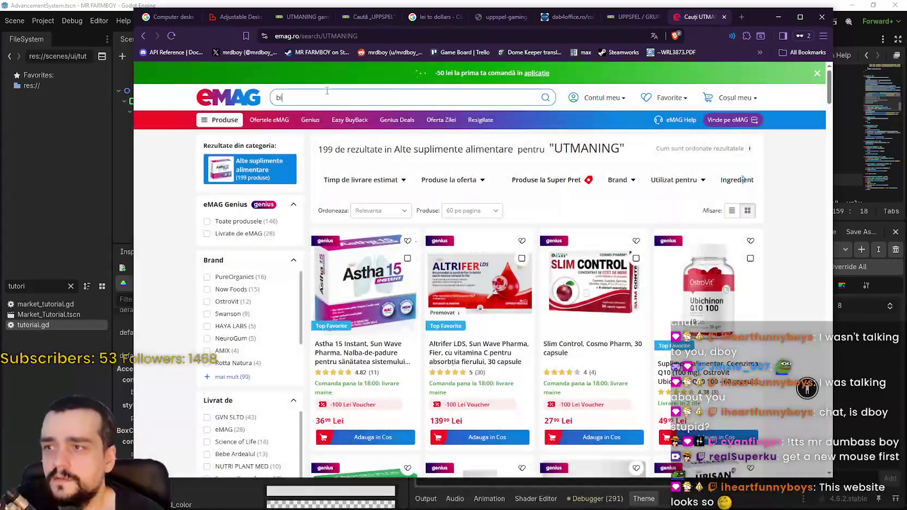
type("u")
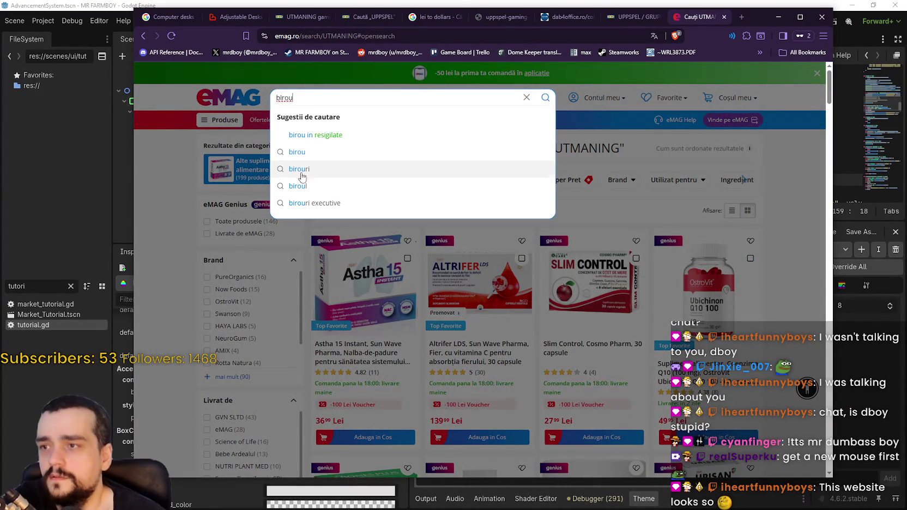
left_click(327, 152)
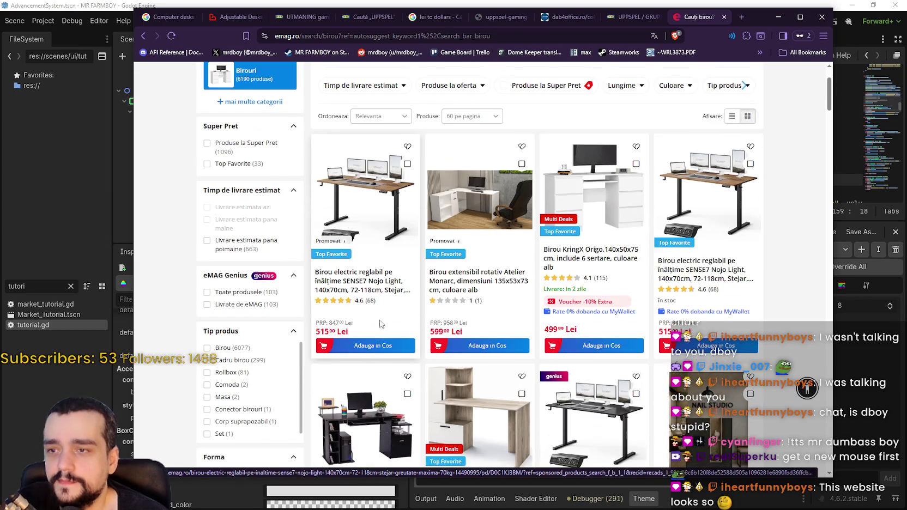
scroll(376, 330, "down", 3)
scroll(392, 321, "up", 4)
scroll(392, 322, "down", 5)
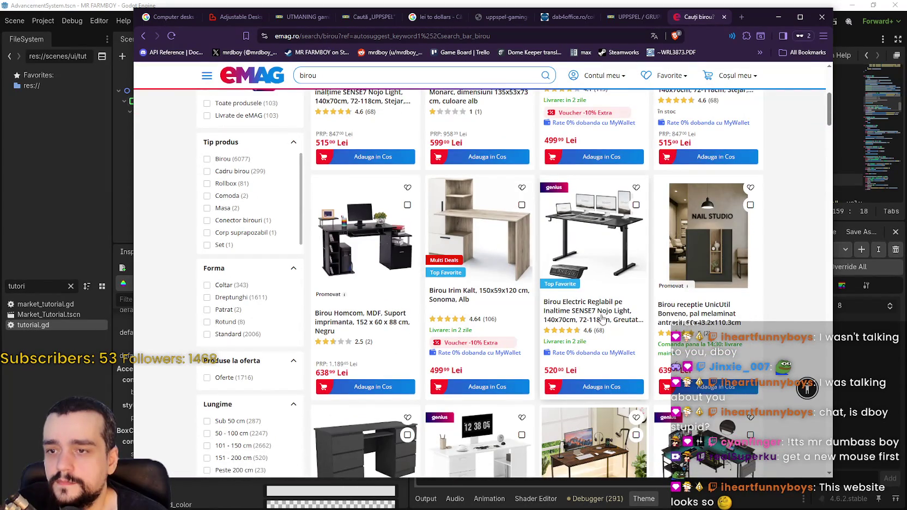
Open the black SENSE7 Nojo Light 140x70cm desk page (520 Lei) and enlarge its photo
left_click(602, 319)
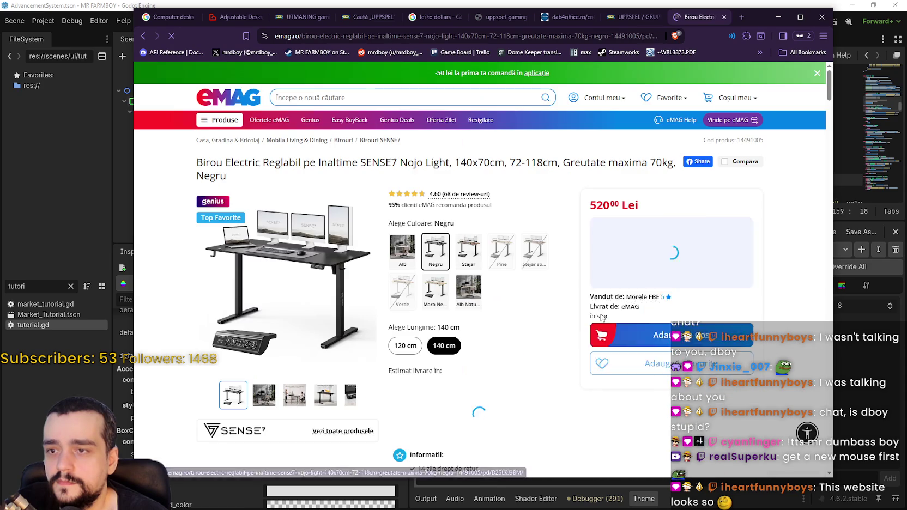
left_click(294, 273)
left_click(569, 261)
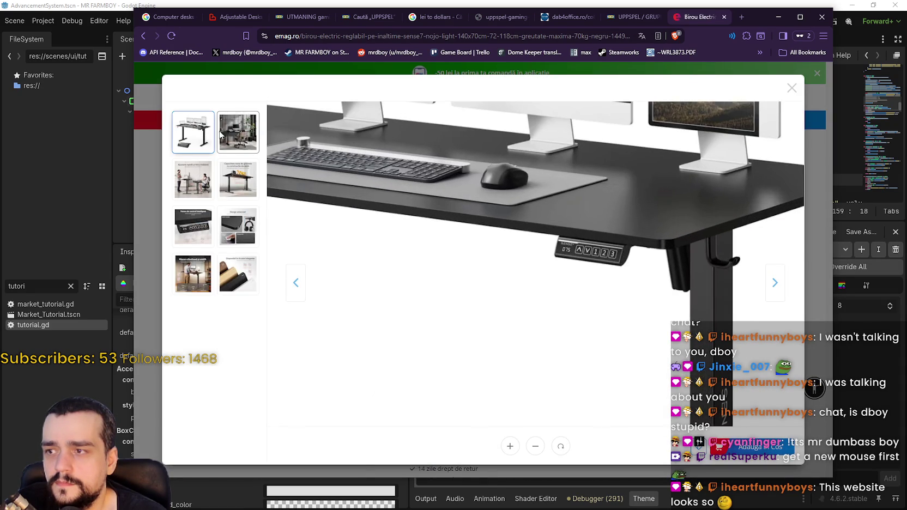
Browse the SENSE7 desk photos through the seventh image, then close the gallery and scroll the page
left_click(224, 131)
left_click(192, 189)
left_click(190, 226)
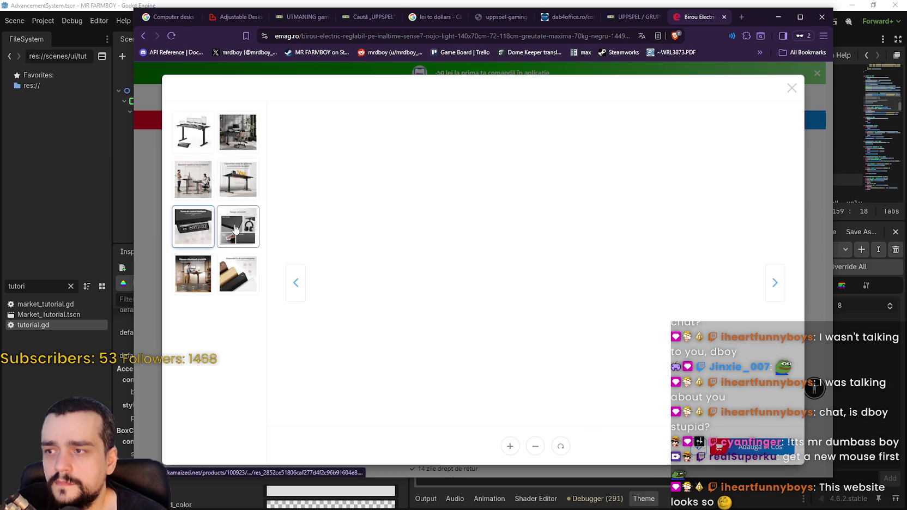
left_click(238, 272)
left_click(193, 274)
left_click(793, 89)
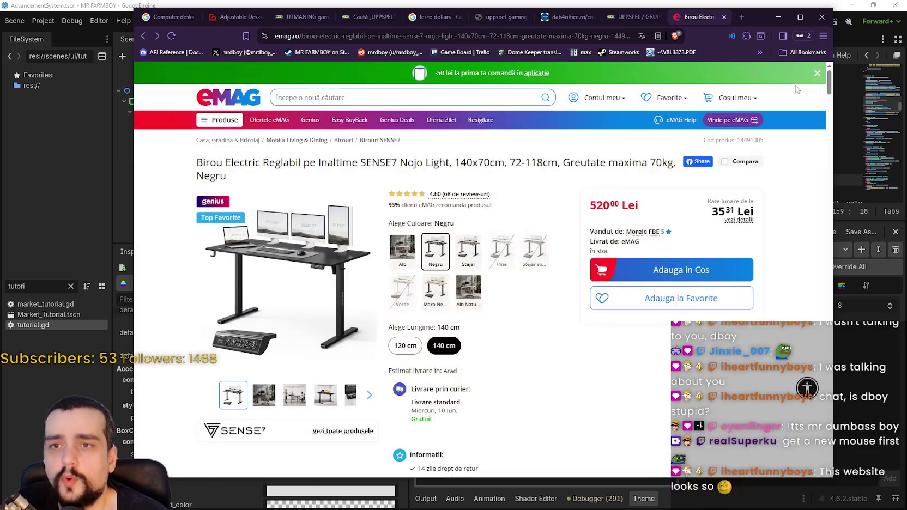
scroll(510, 319, "down", 3)
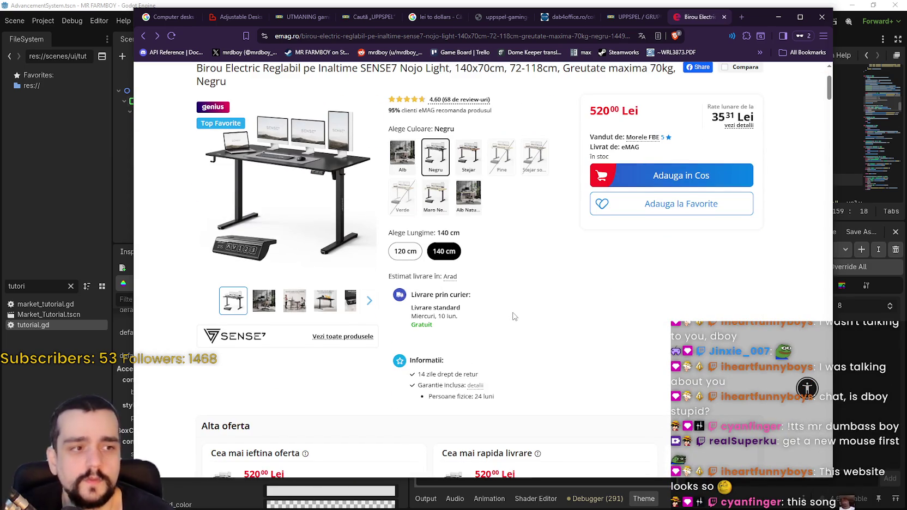
scroll(510, 319, "down", 2)
scroll(488, 305, "up", 4)
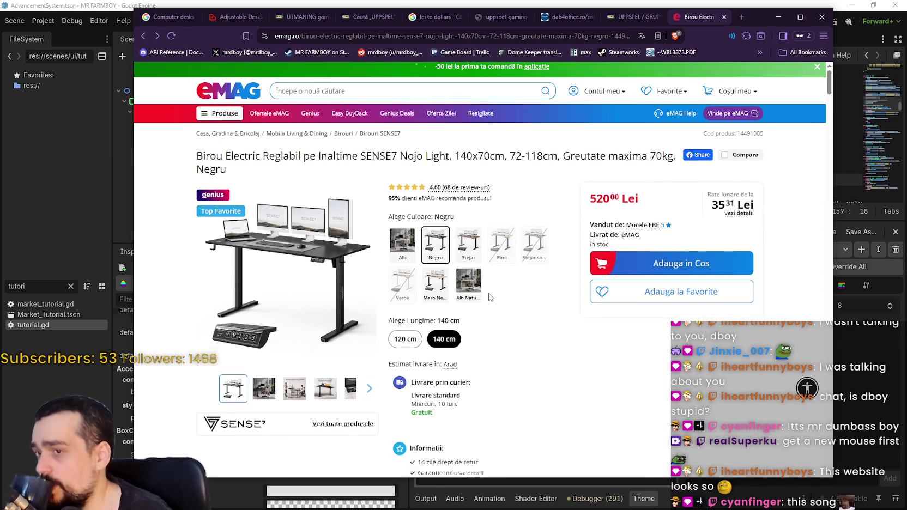
Go to the Birouri desk category and look over the delivery-time and on-offer filters
left_click(342, 141)
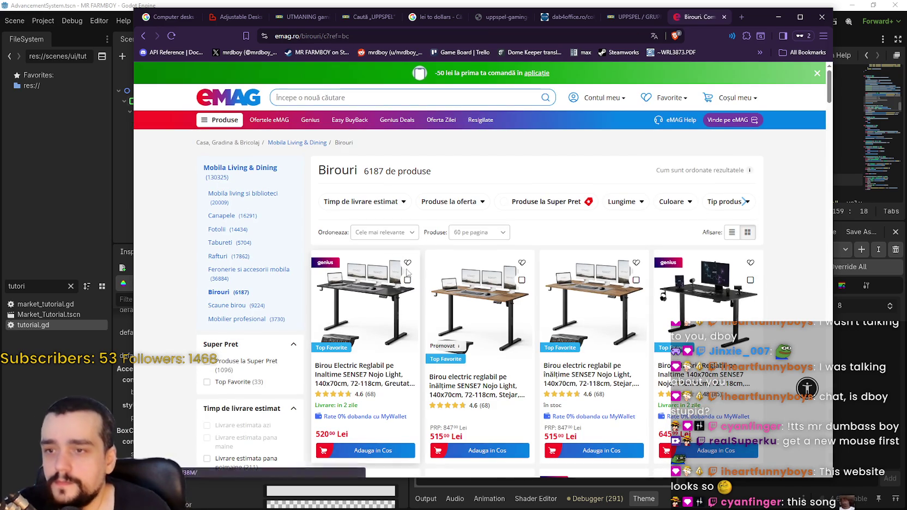
scroll(545, 218, "down", 1)
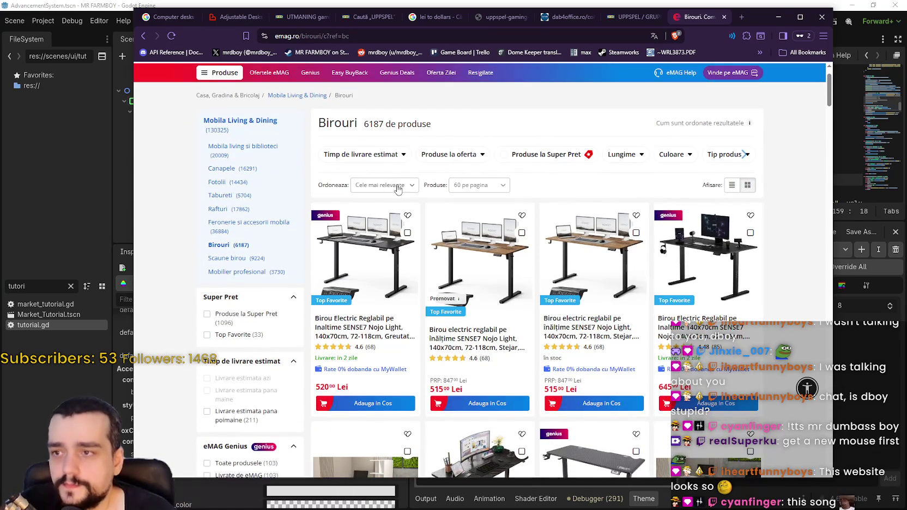
left_click(391, 157)
left_click(572, 156)
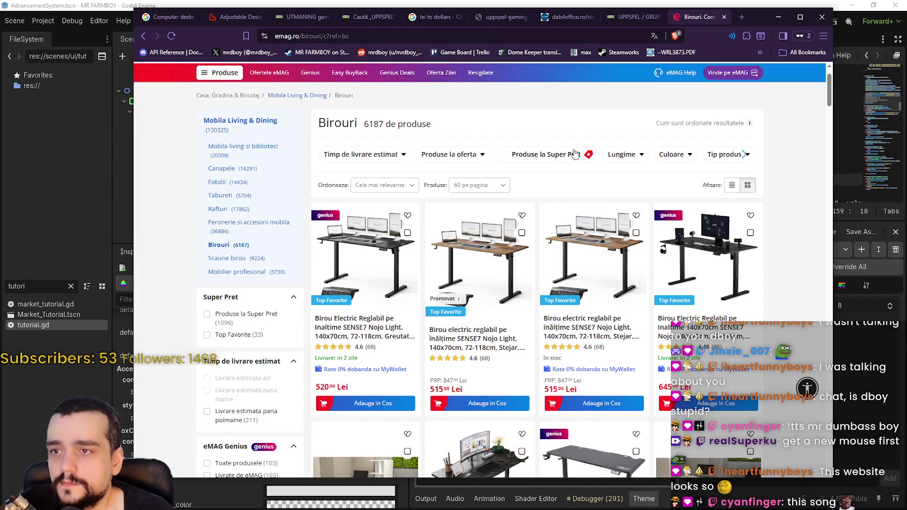
left_click(469, 156)
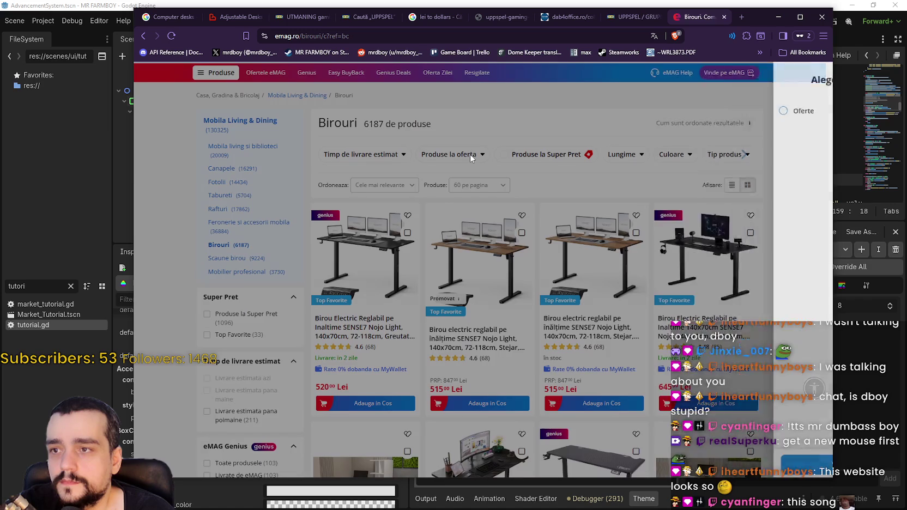
left_click(361, 158)
left_click(361, 157)
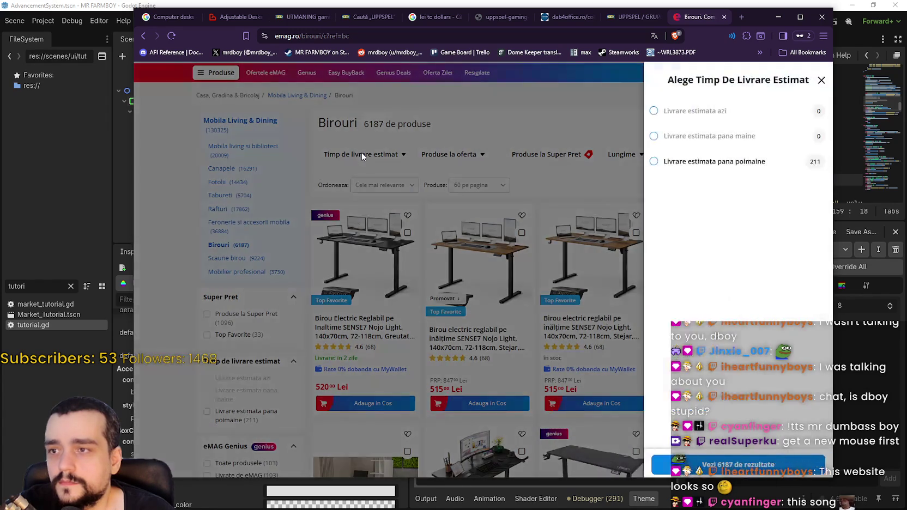
left_click(627, 159)
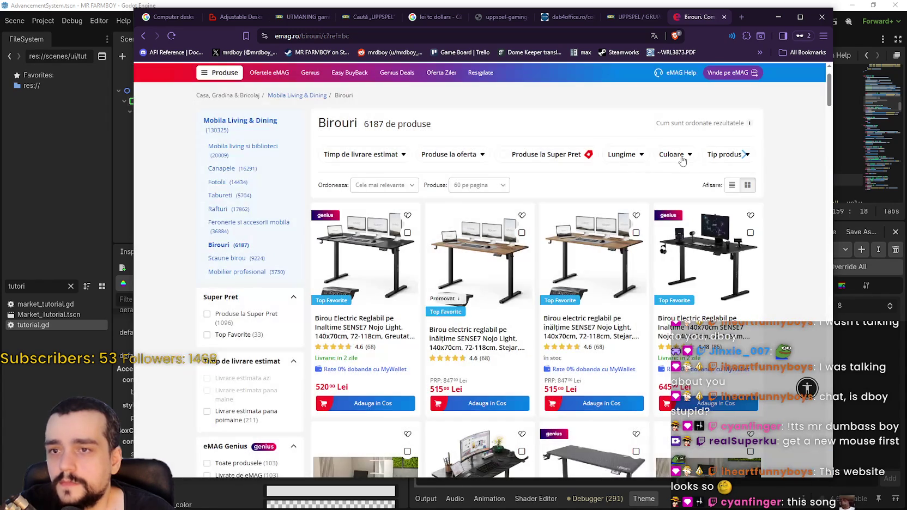
Sort the desk listing by descending price
left_click(471, 185)
left_click(384, 186)
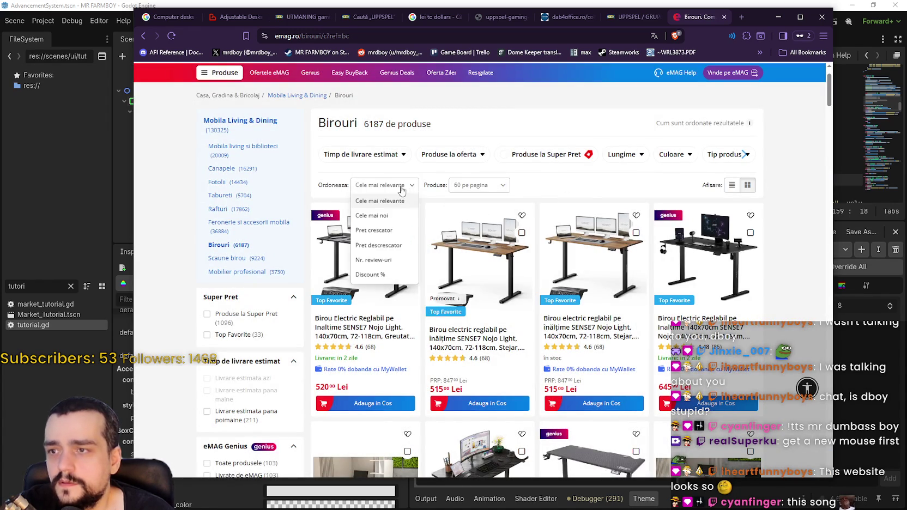
left_click(385, 231)
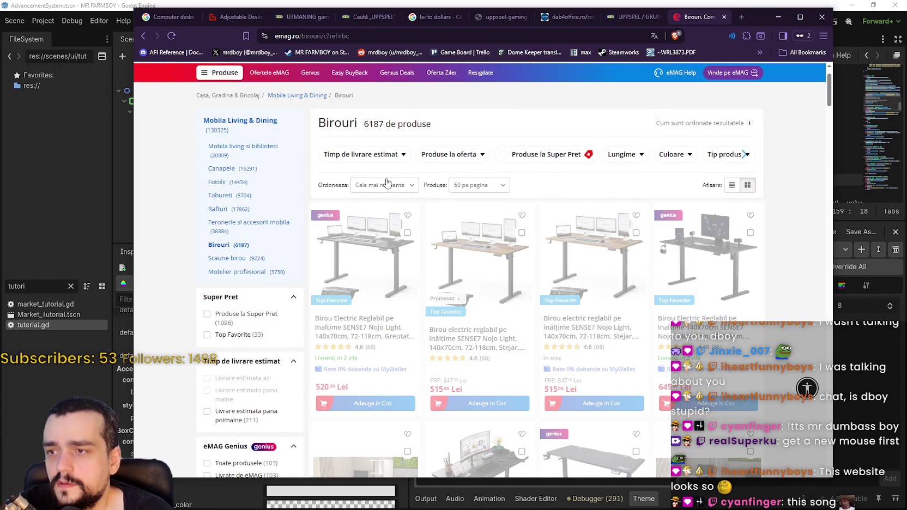
left_click(391, 233)
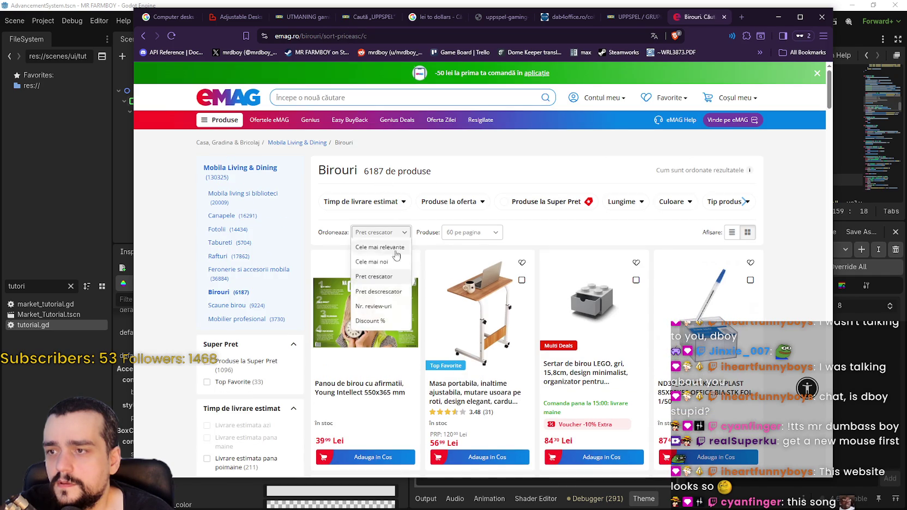
left_click(387, 291)
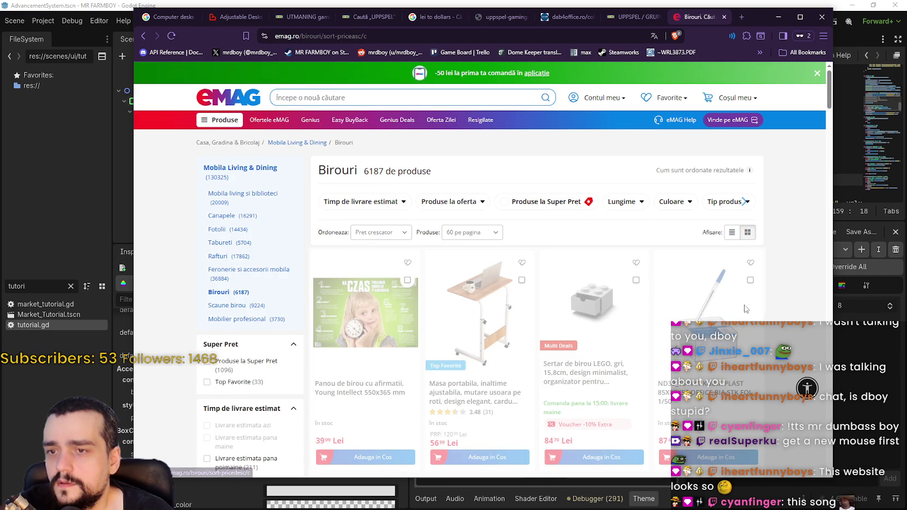
Scroll to the bottom of the sorted desk results and go to page 2
scroll(632, 235, "down", 3)
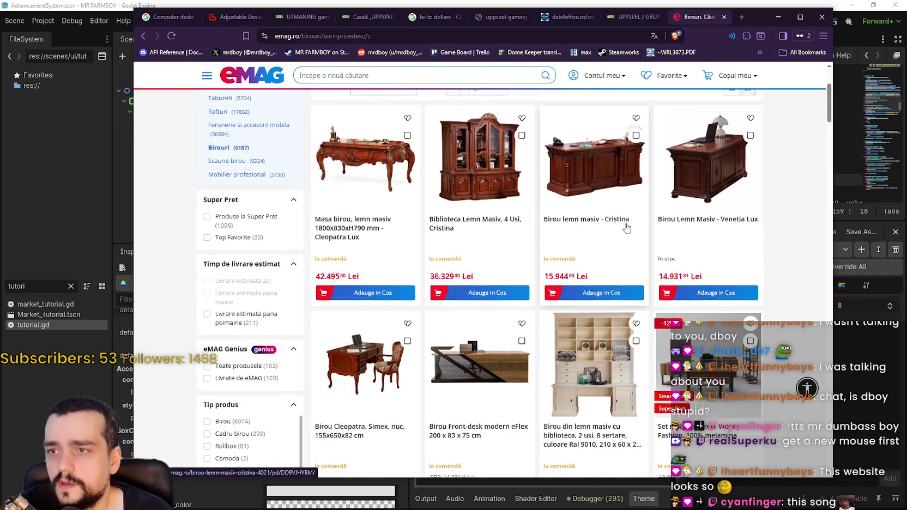
scroll(627, 227, "down", 6)
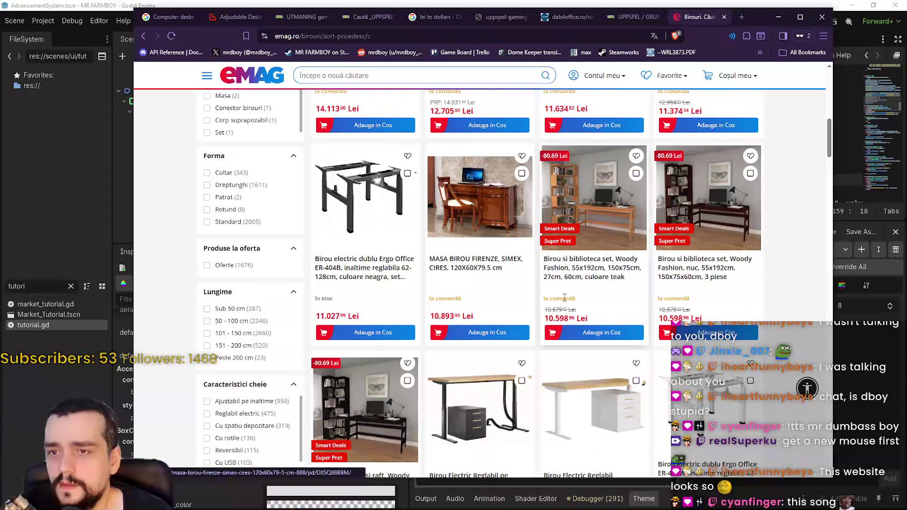
scroll(565, 298, "down", 6)
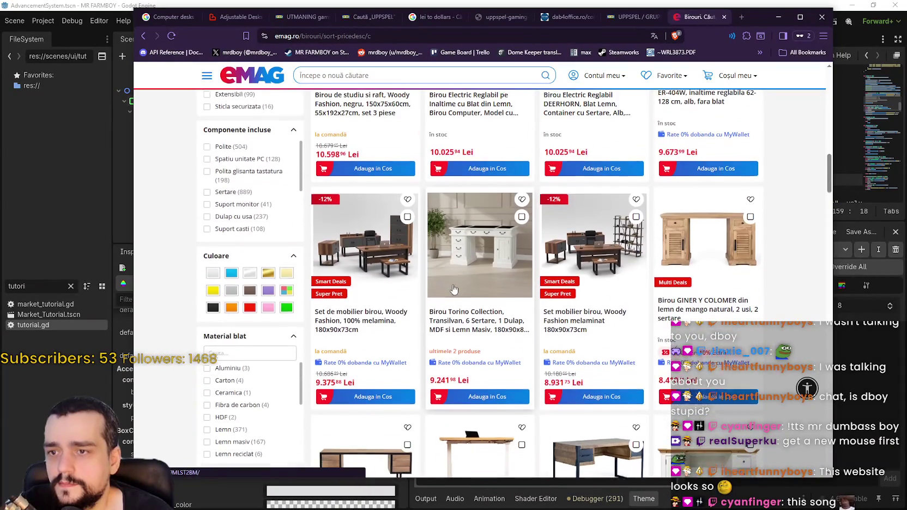
scroll(454, 289, "down", 8)
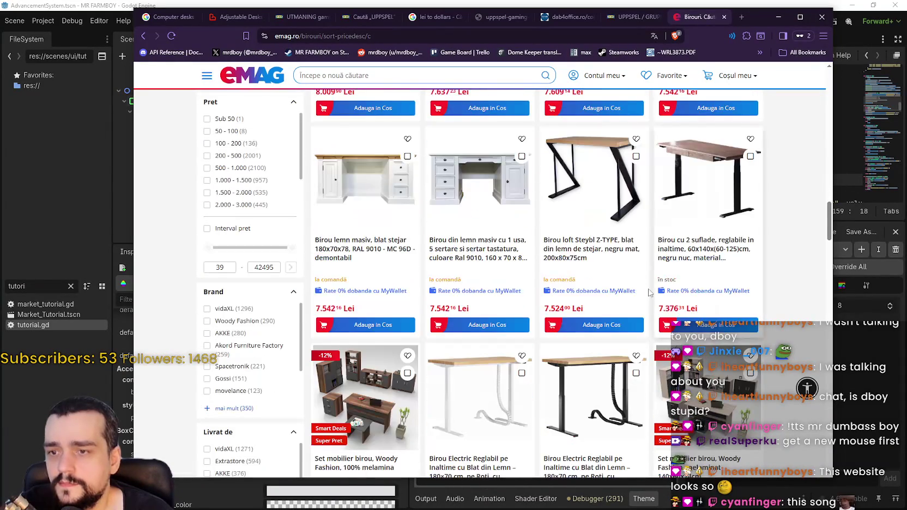
scroll(600, 322, "down", 3)
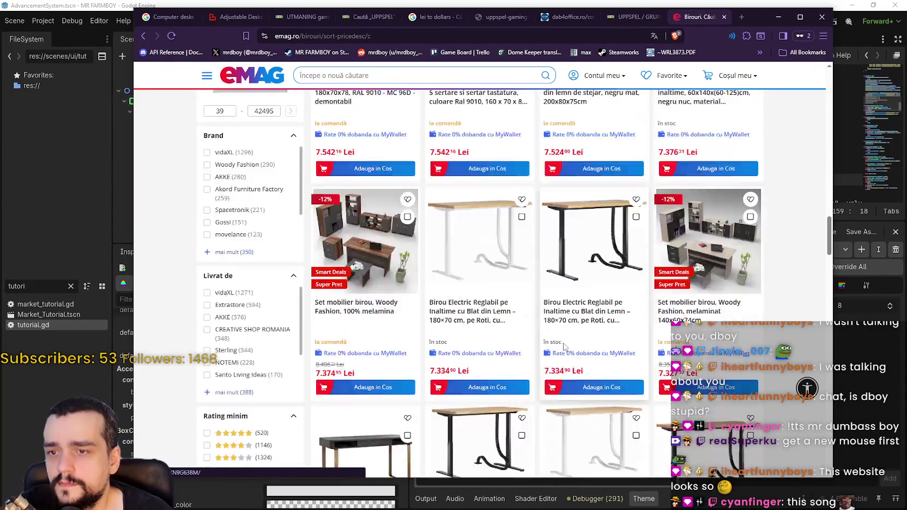
scroll(565, 346, "down", 4)
scroll(436, 273, "up", 3)
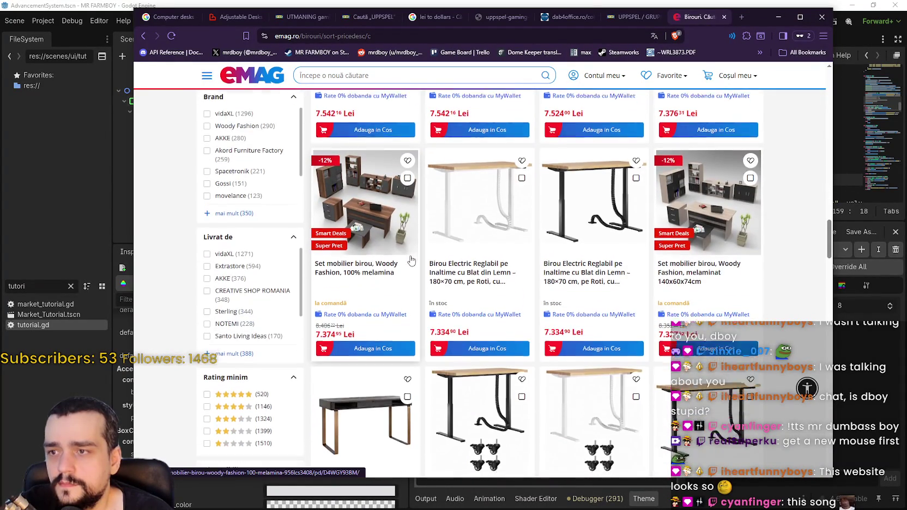
scroll(411, 261, "down", 2)
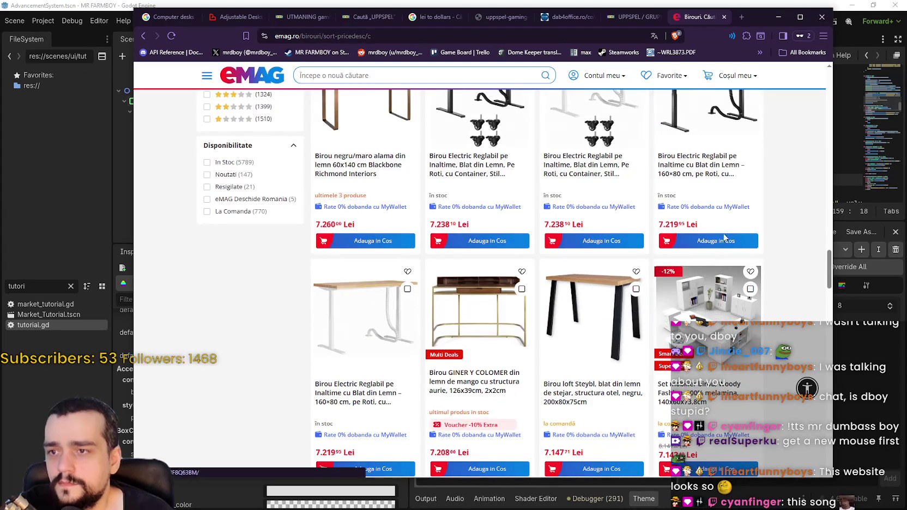
scroll(555, 327, "down", 9)
scroll(596, 297, "down", 8)
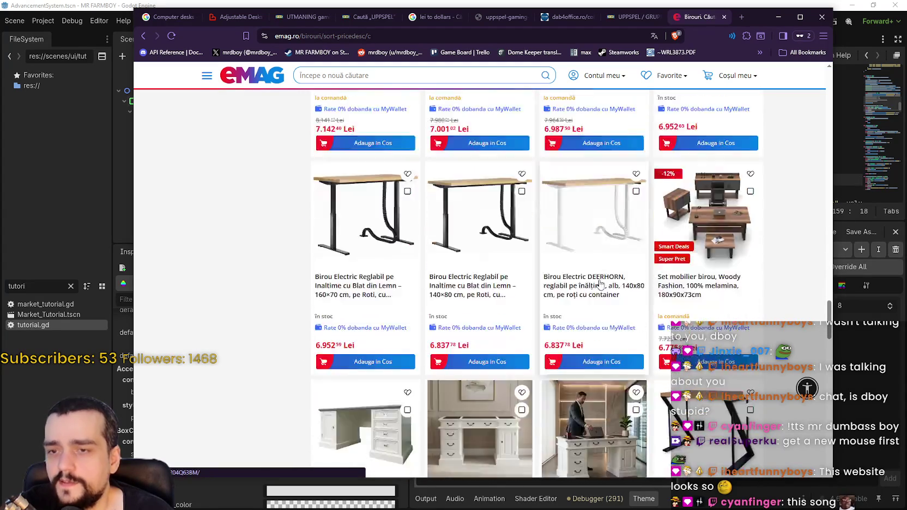
scroll(592, 267, "down", 4)
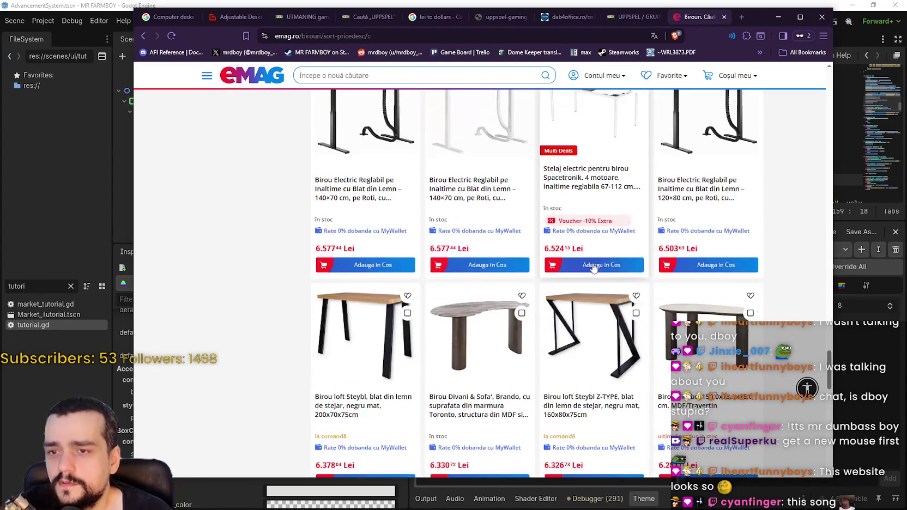
scroll(589, 262, "down", 4)
left_click(648, 229)
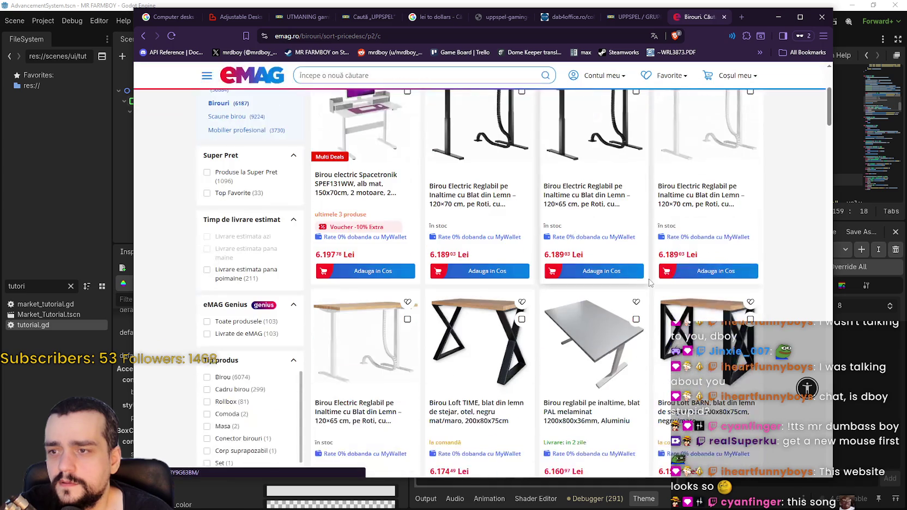
Browse through the second page of desk results from top to bottom
scroll(485, 304, "up", 2)
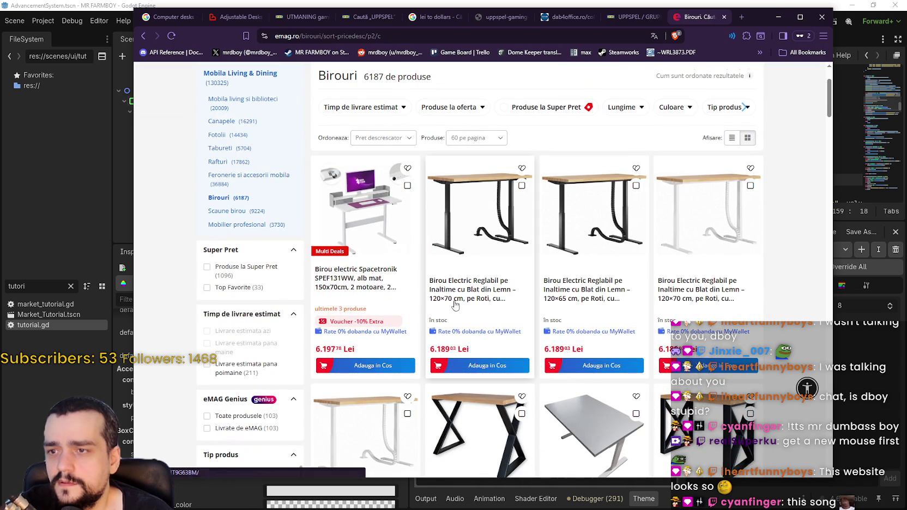
scroll(386, 258, "down", 10)
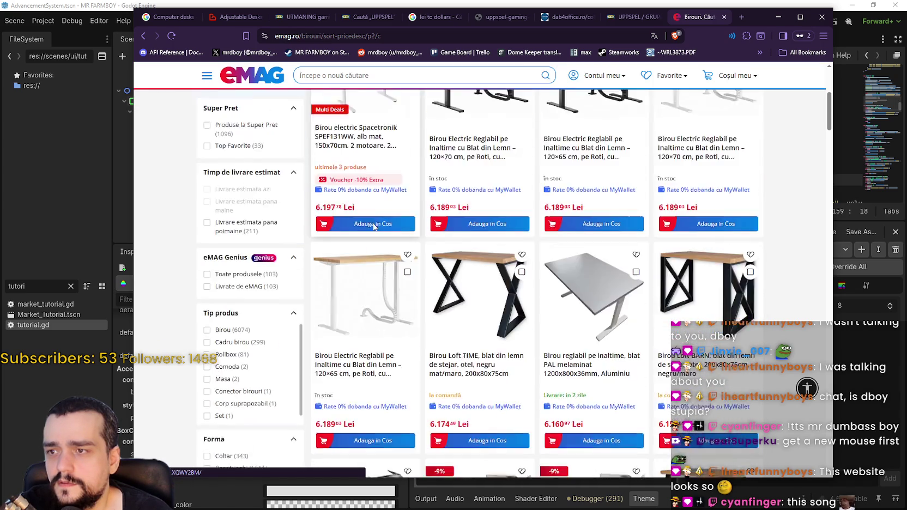
scroll(829, 218, "down", 15)
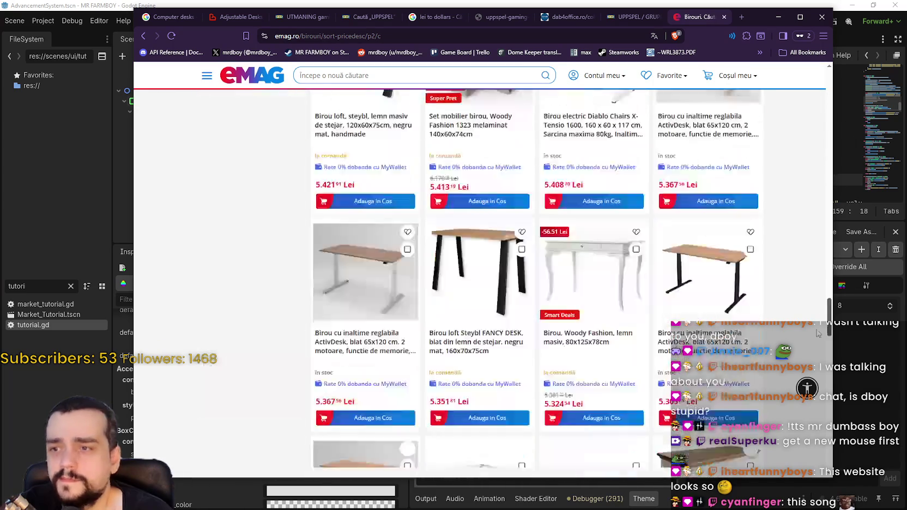
key("Home")
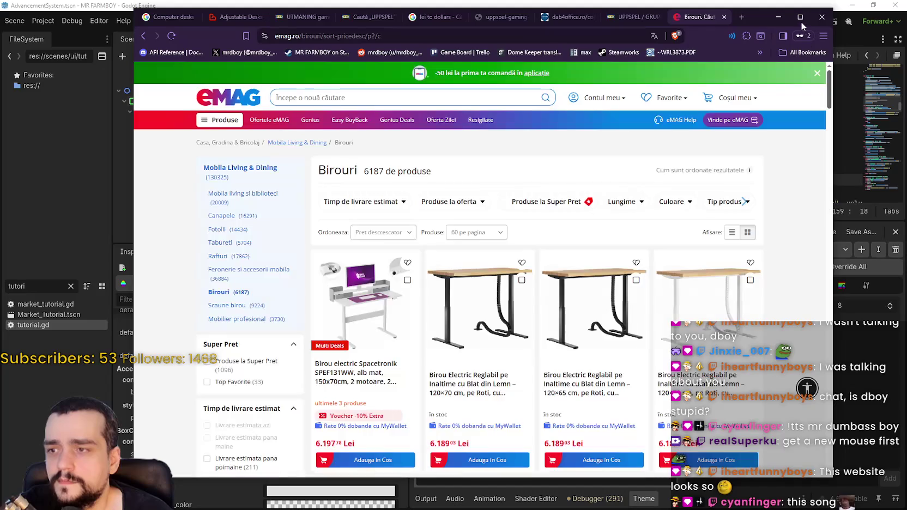
scroll(344, 222, "down", 5)
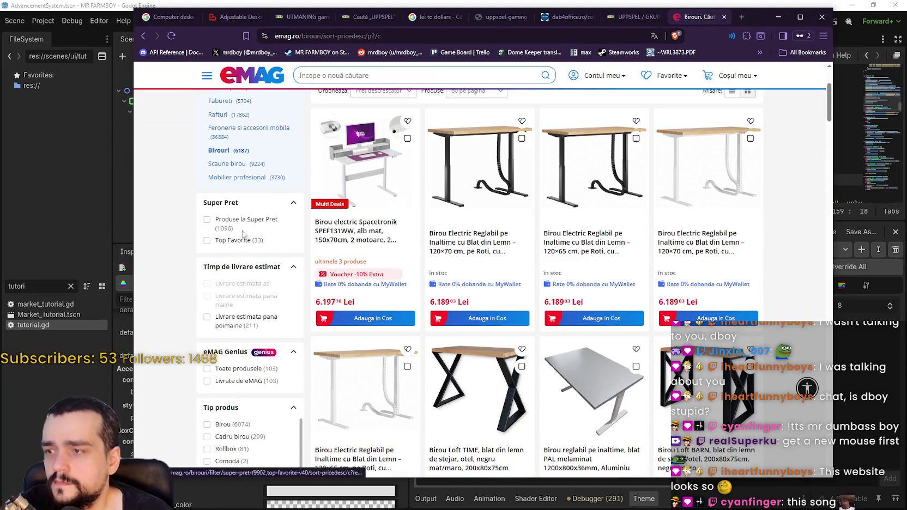
scroll(279, 335, "down", 6)
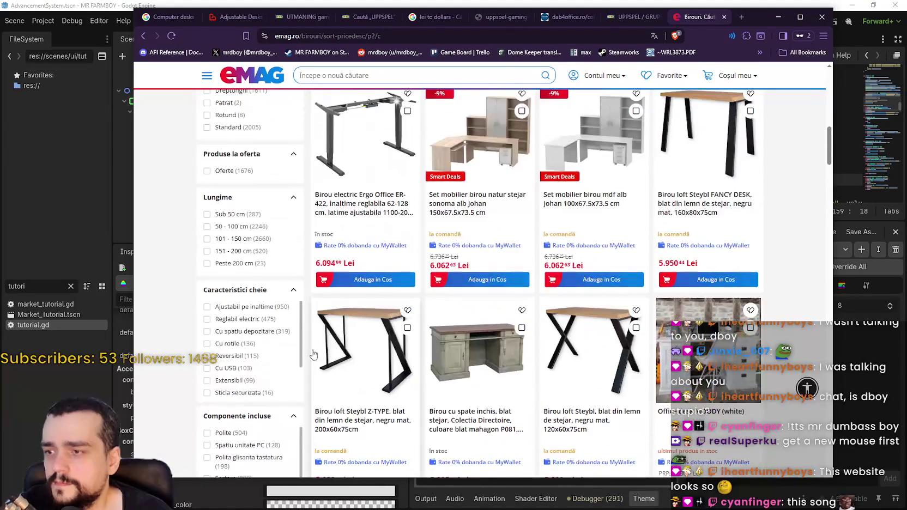
scroll(220, 271, "down", 4)
scroll(190, 284, "up", 6)
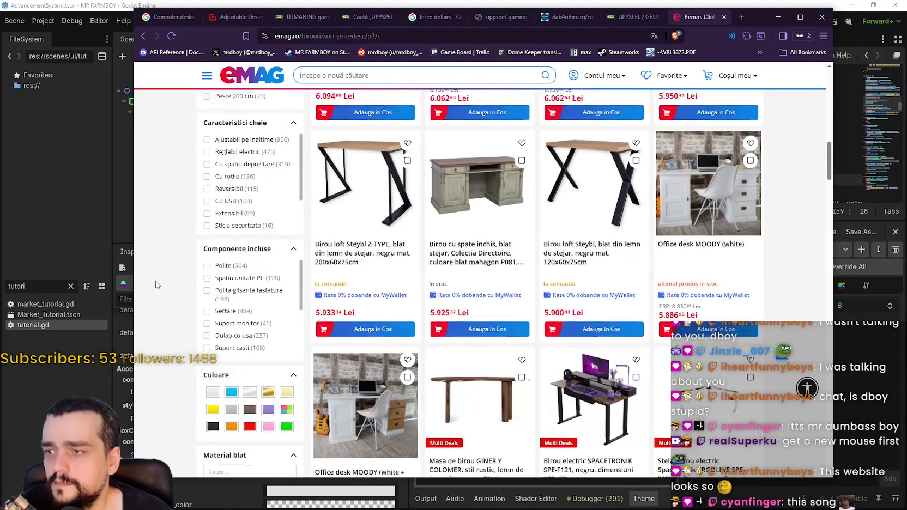
scroll(234, 288, "up", 4)
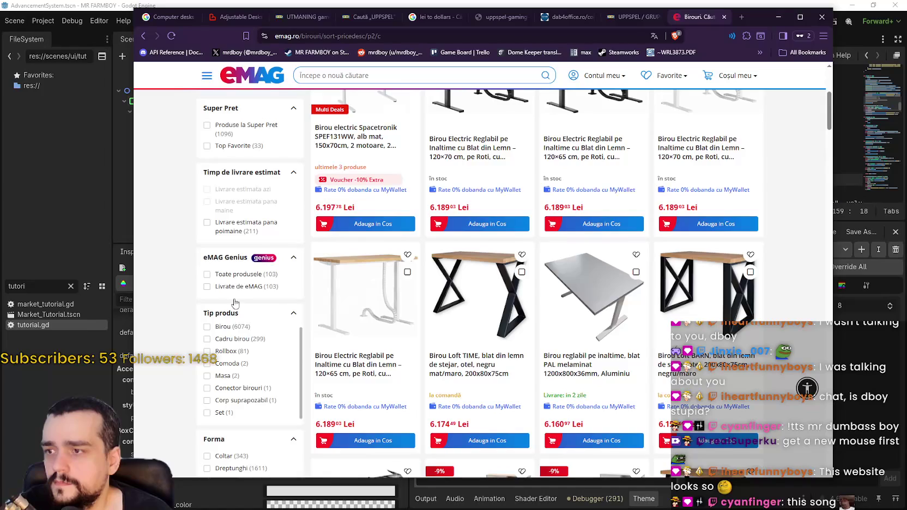
scroll(235, 303, "up", 5)
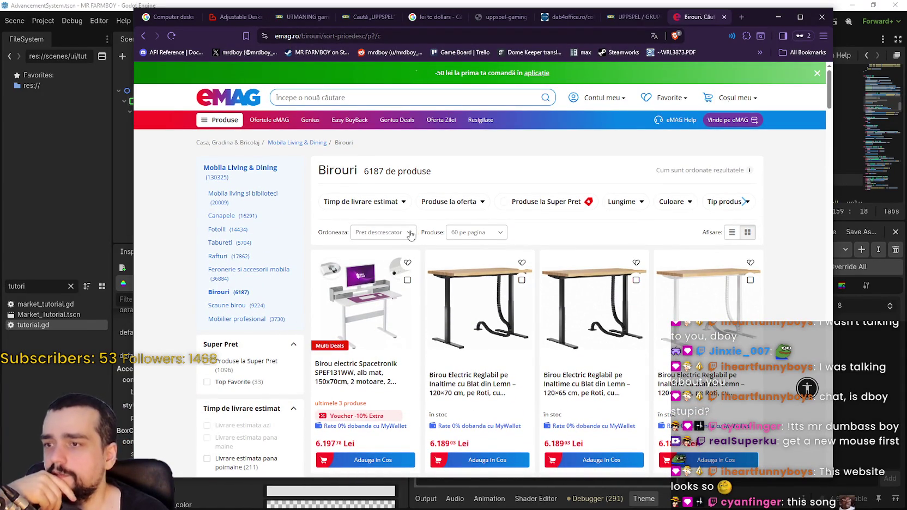
scroll(232, 381, "down", 3)
scroll(195, 345, "down", 5)
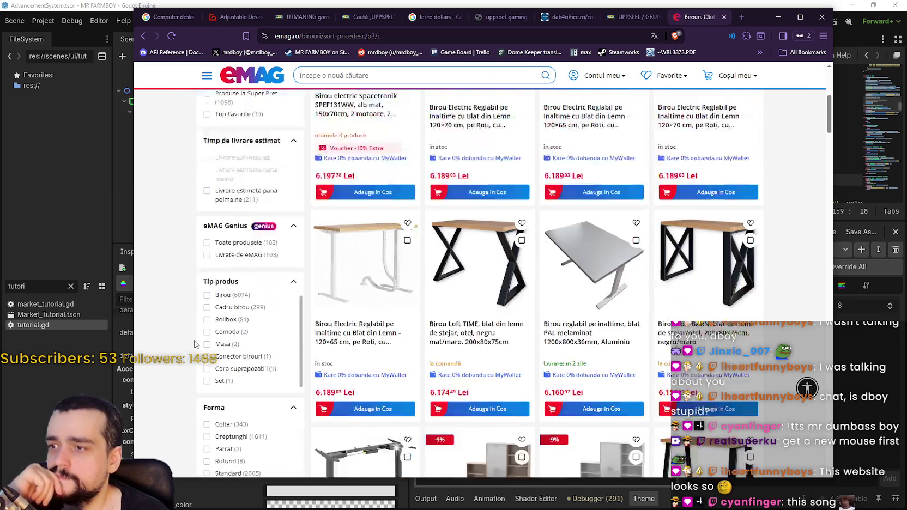
scroll(195, 300, "down", 2)
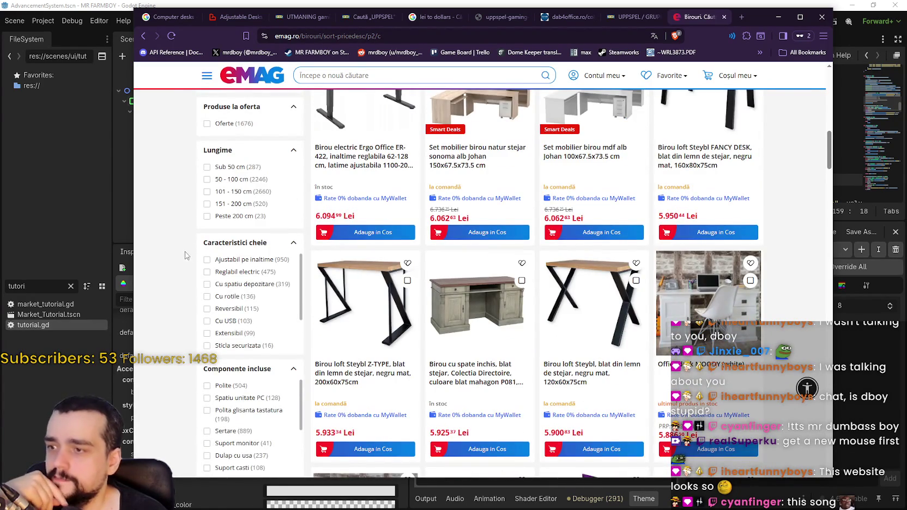
scroll(186, 255, "down", 2)
scroll(166, 253, "up", 7)
scroll(168, 254, "down", 5)
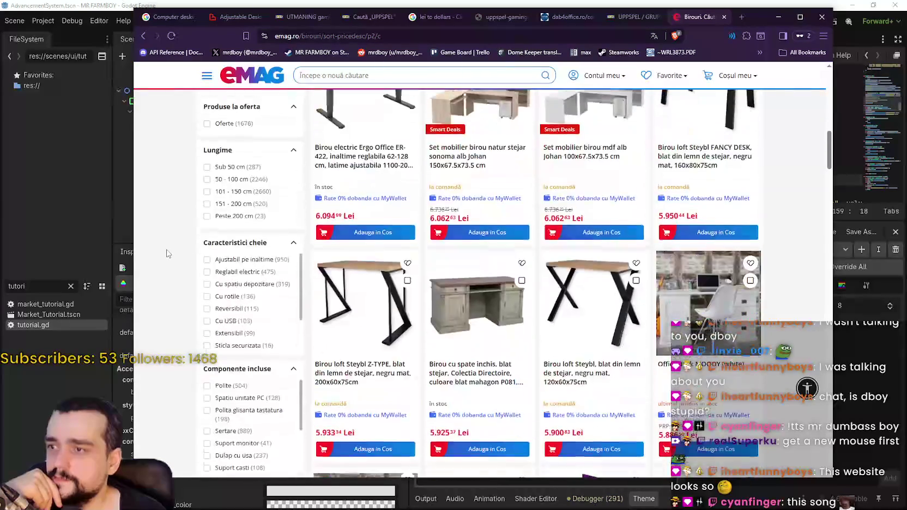
scroll(172, 254, "down", 5)
scroll(822, 211, "down", 5)
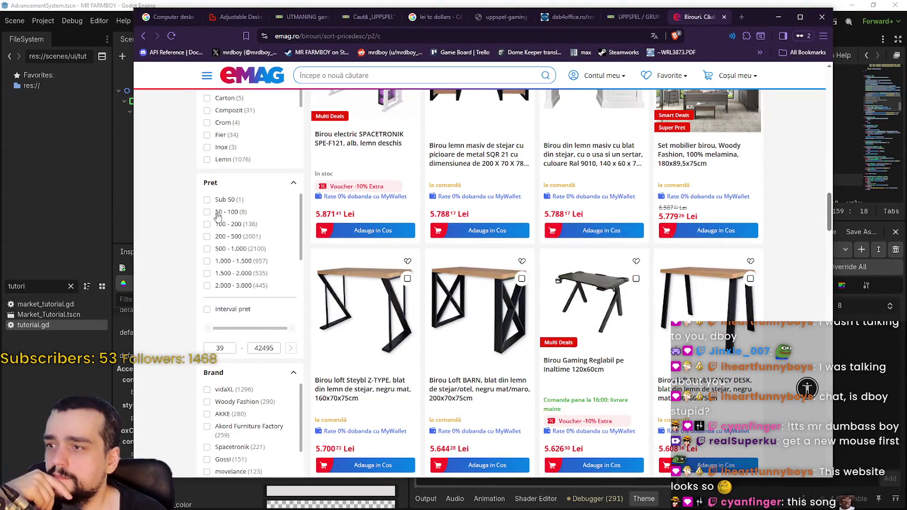
scroll(226, 234, "down", 1)
Tick the 2.000 - 3.000 price filter and scroll through the 415 remaining desks
left_click(207, 247)
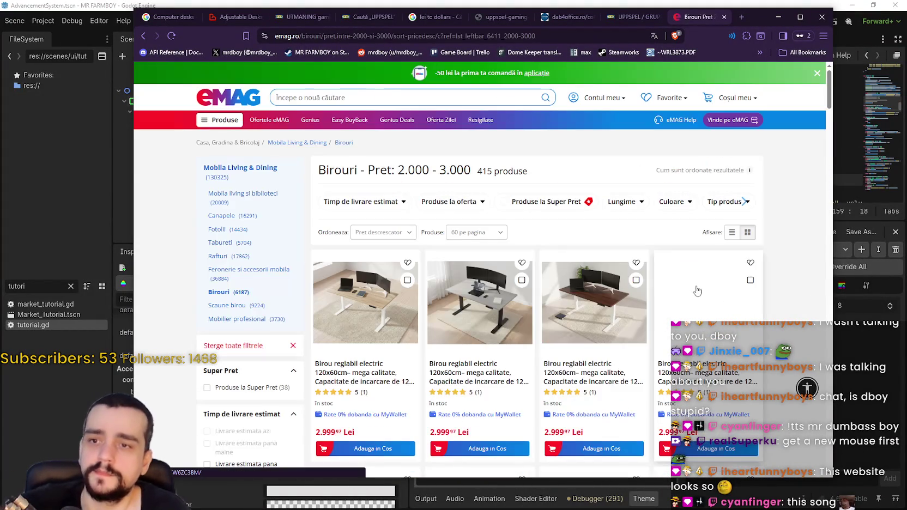
scroll(663, 276, "down", 3)
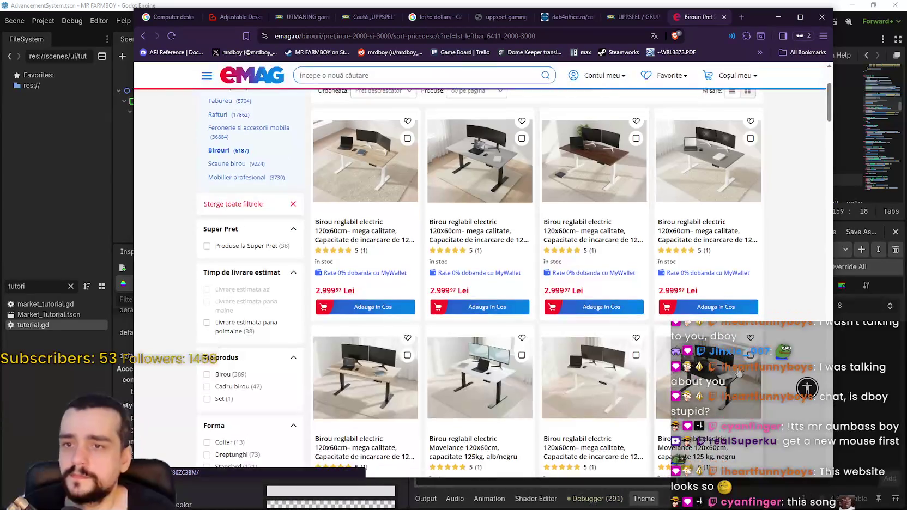
scroll(728, 356, "down", 3)
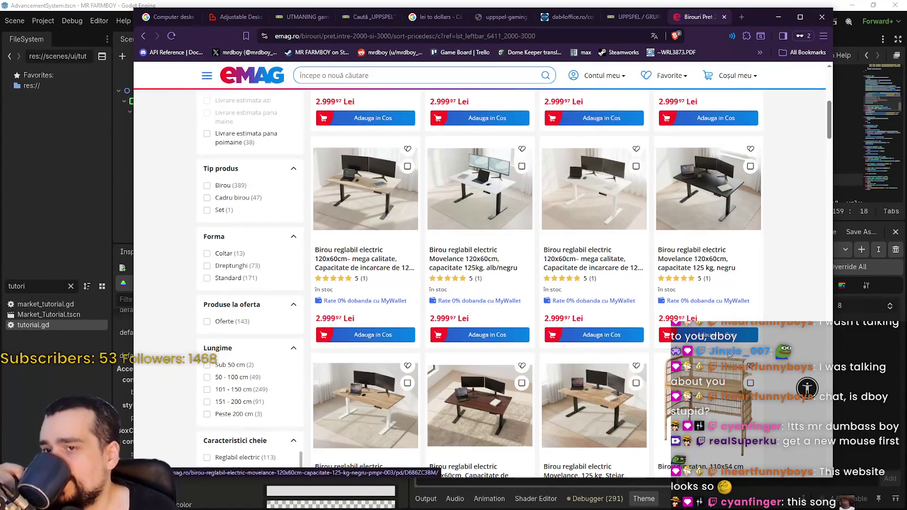
scroll(729, 355, "down", 1)
scroll(728, 354, "down", 1)
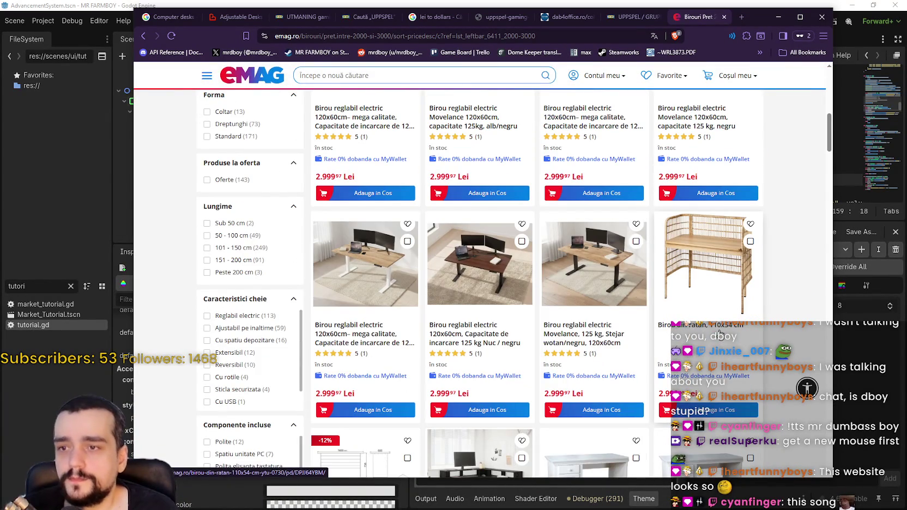
scroll(720, 332, "down", 10)
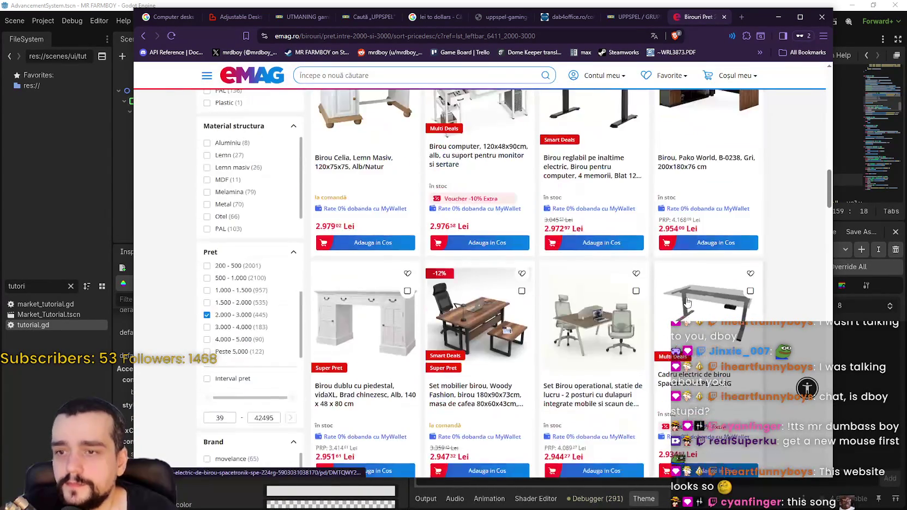
scroll(688, 302, "up", 2)
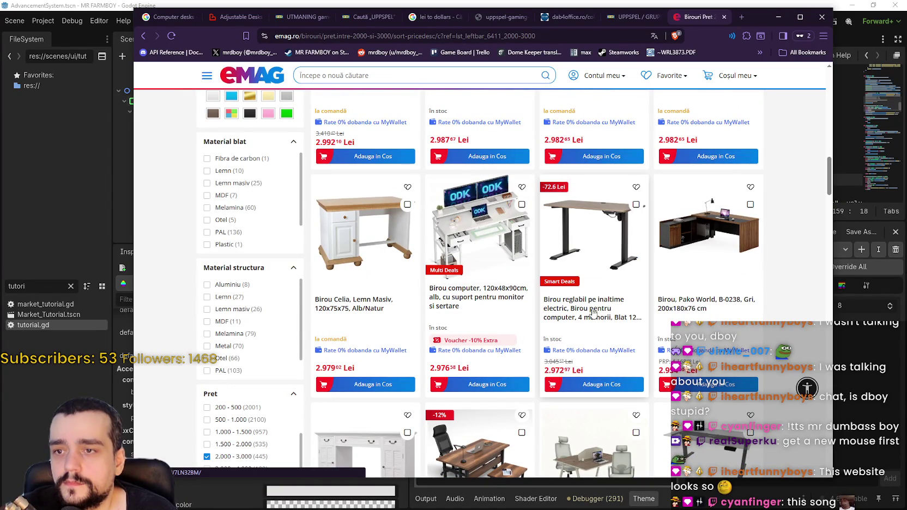
Scroll further down and bring up link options for the Pako World B-0236 desk at 2.797,24 Lei
scroll(593, 311, "down", 9)
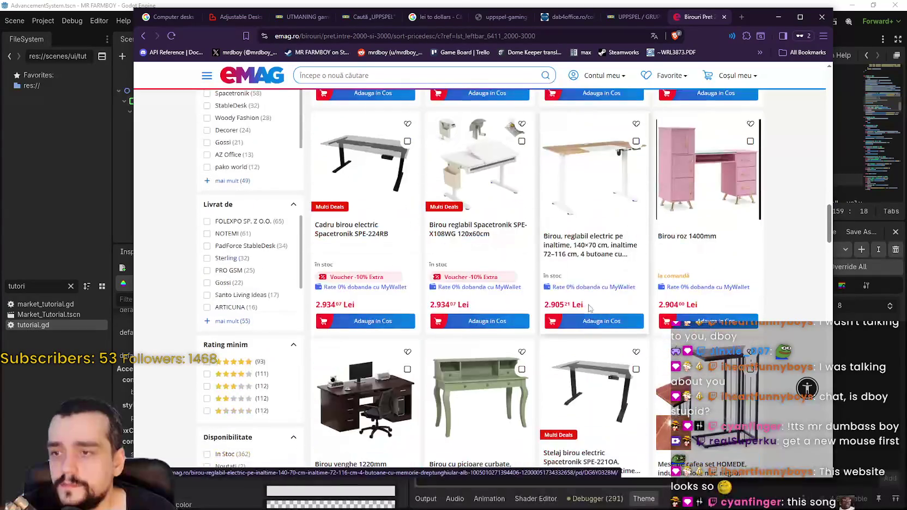
scroll(414, 252, "down", 10)
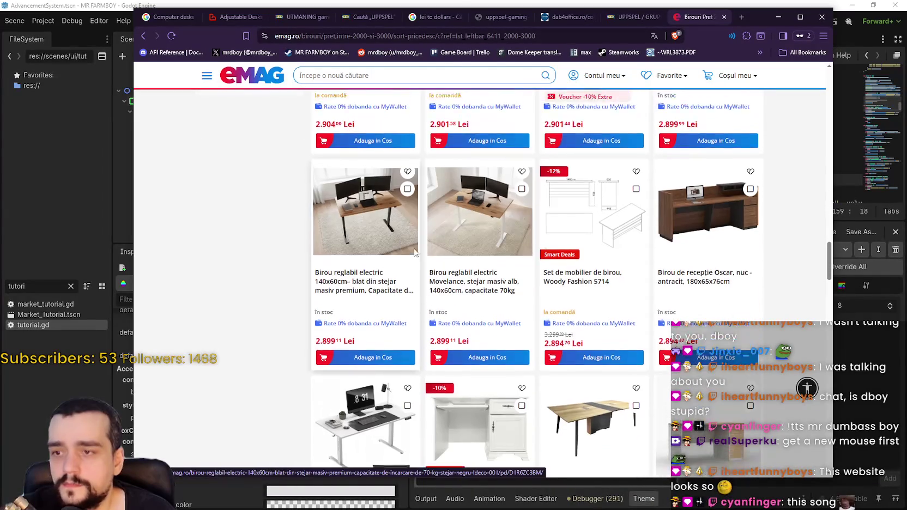
scroll(415, 253, "down", 7)
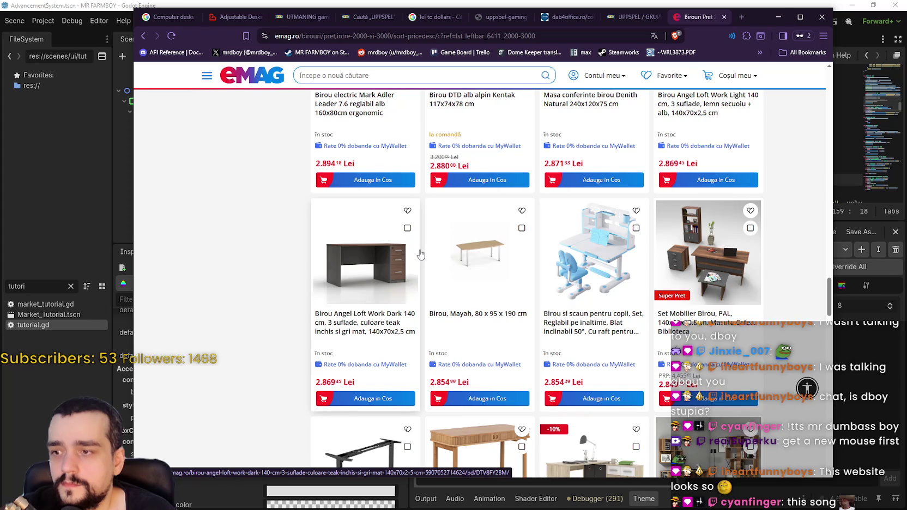
scroll(421, 254, "down", 4)
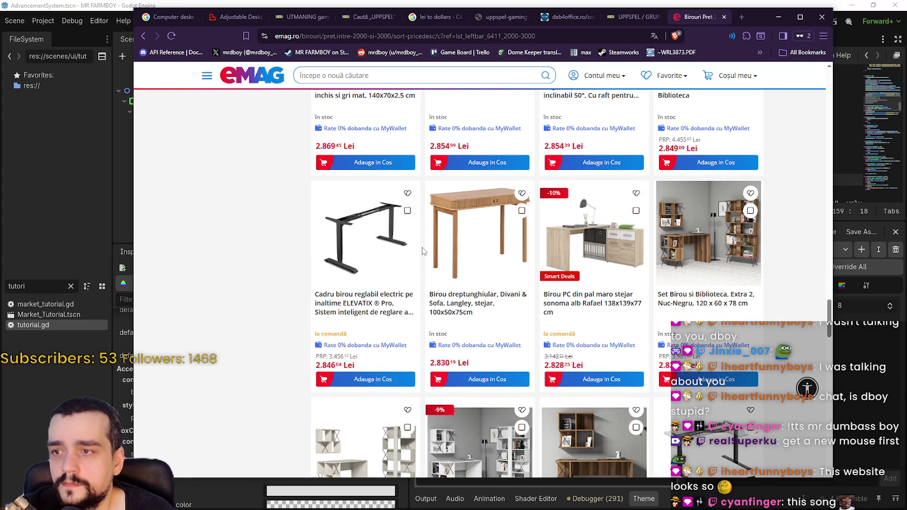
scroll(422, 251, "down", 3)
scroll(424, 250, "down", 3)
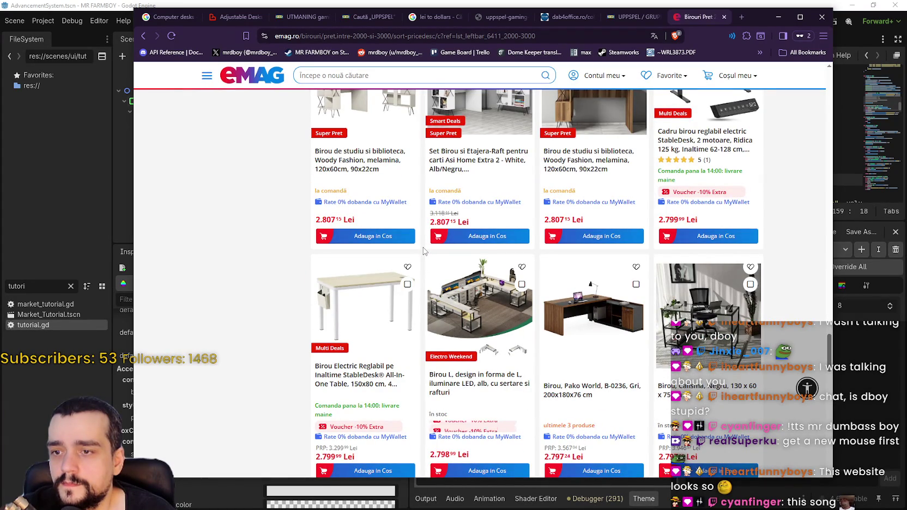
scroll(423, 251, "down", 2)
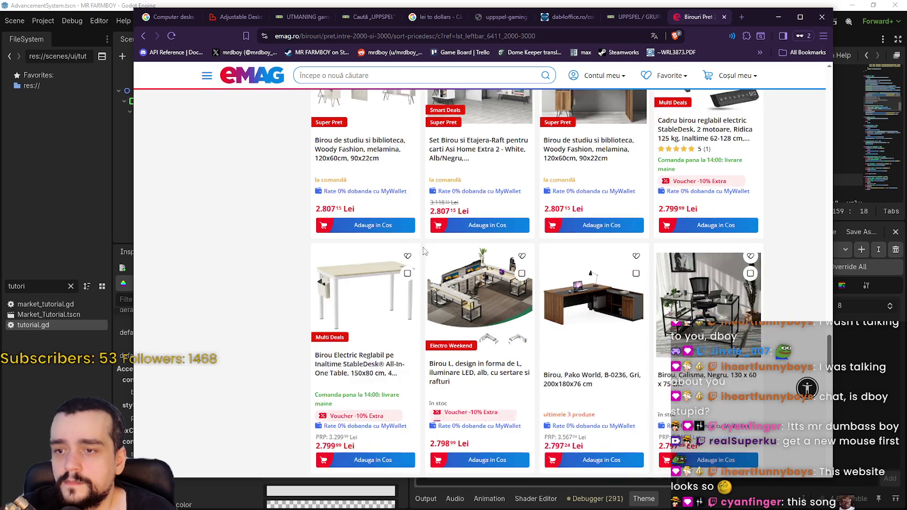
right_click(580, 301)
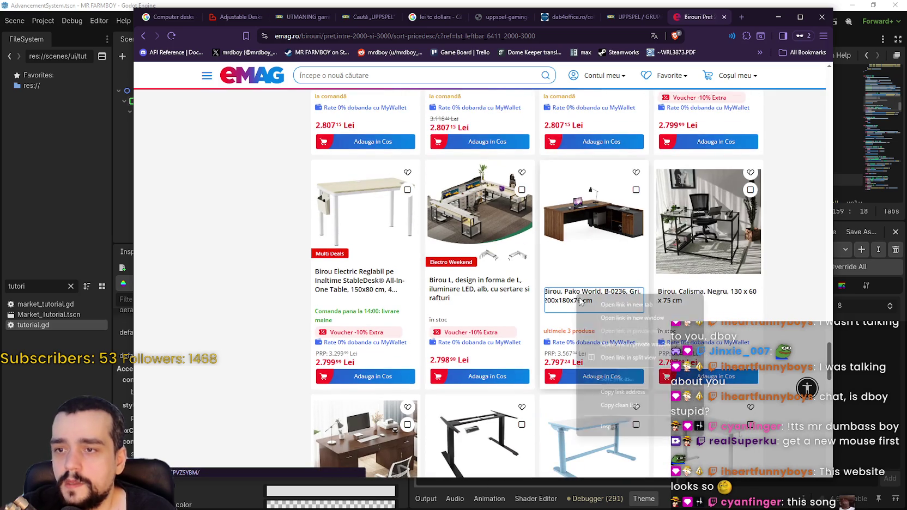
Open the Pako World desk in a new tab and browse its photos up to the cabinet image
left_click(613, 304)
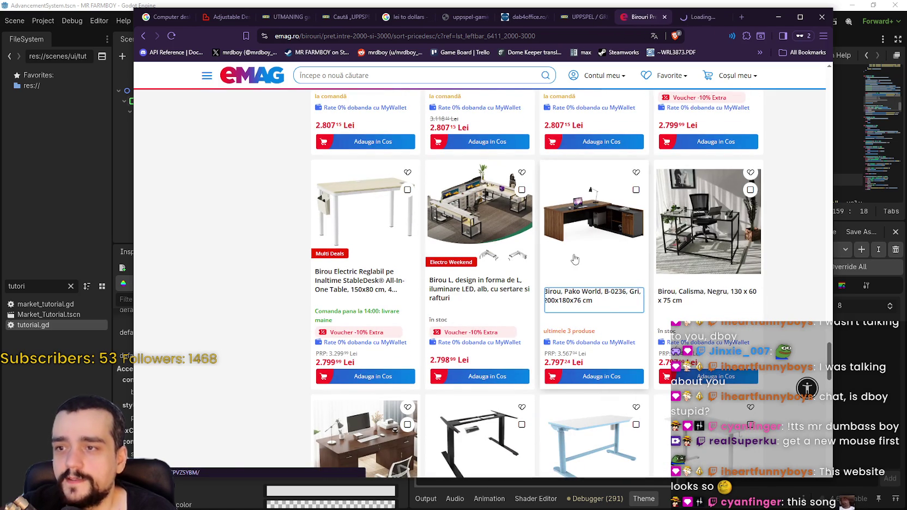
left_click(701, 17)
left_click(397, 255)
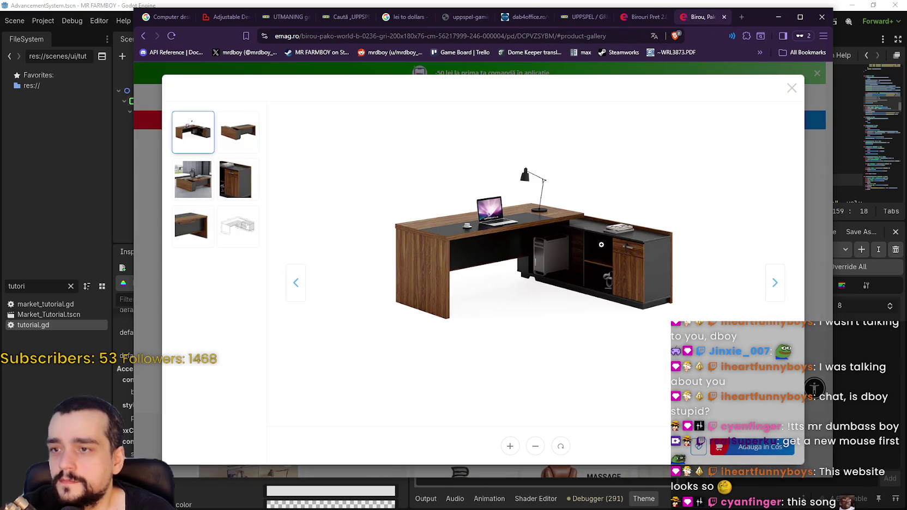
left_click(601, 245)
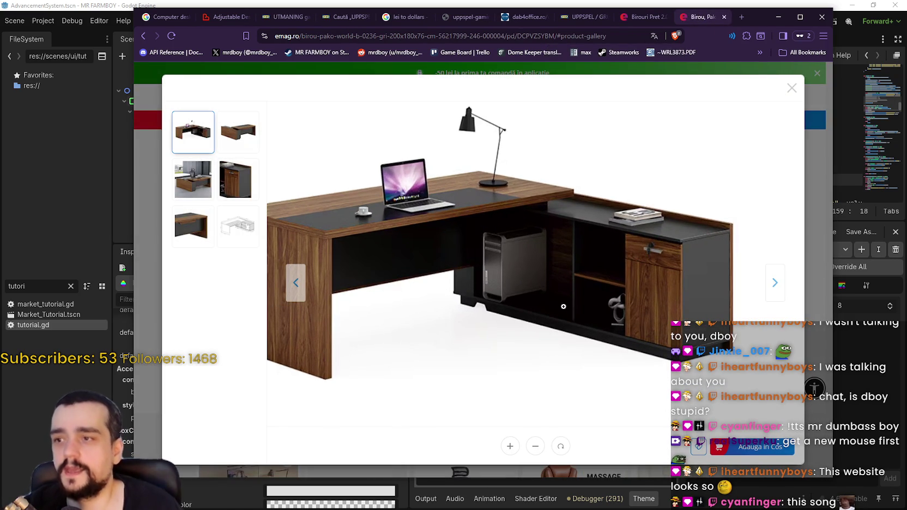
left_click(774, 286)
left_click(777, 288)
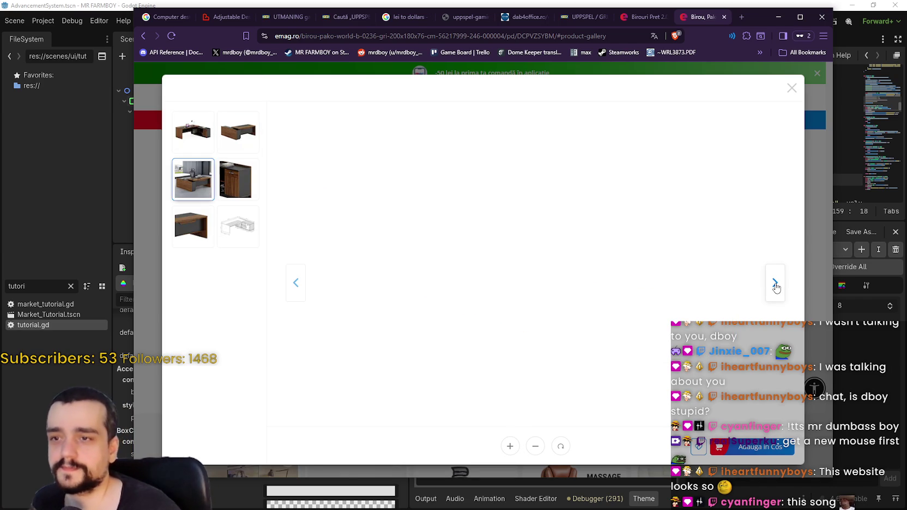
left_click(775, 282)
left_click(792, 89)
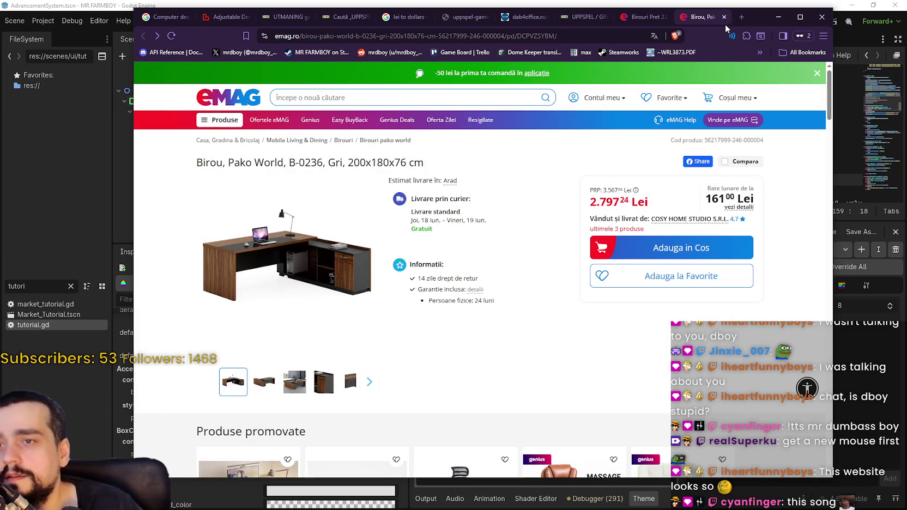
Close the Pako World tab and go to page 2 of the desk results
left_click(724, 17)
scroll(464, 220, "down", 3)
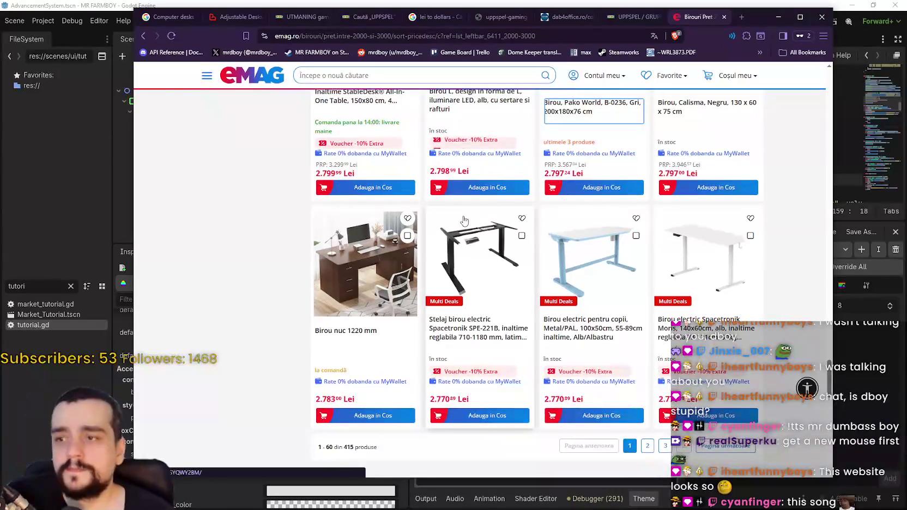
scroll(586, 313, "down", 5)
scroll(668, 401, "up", 3)
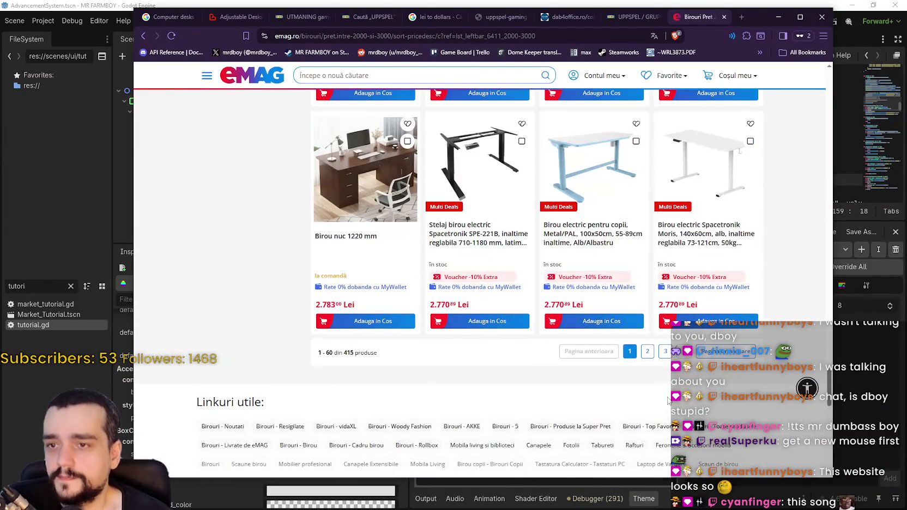
left_click(647, 351)
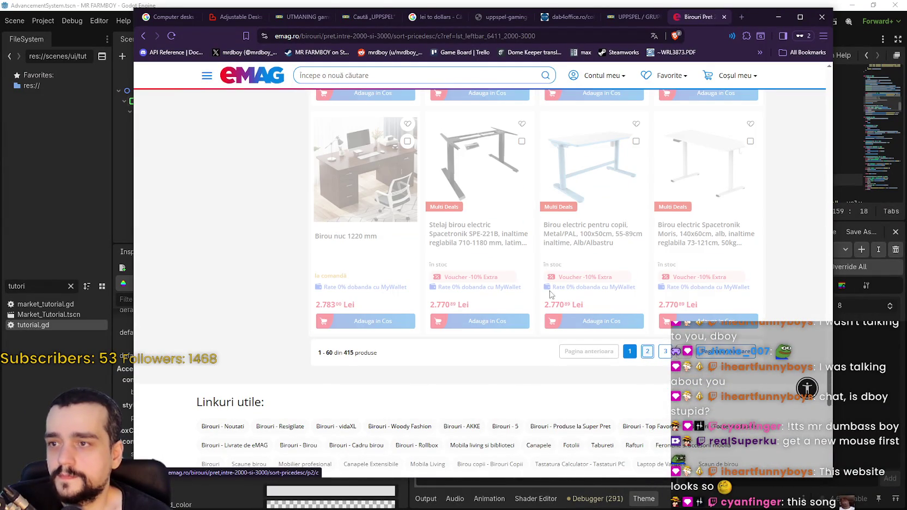
Open the SPACETRONIK Moris SPE-O112BB desk (2.770,89 Lei) in a new tab and view four gallery photos
scroll(567, 323, "down", 3)
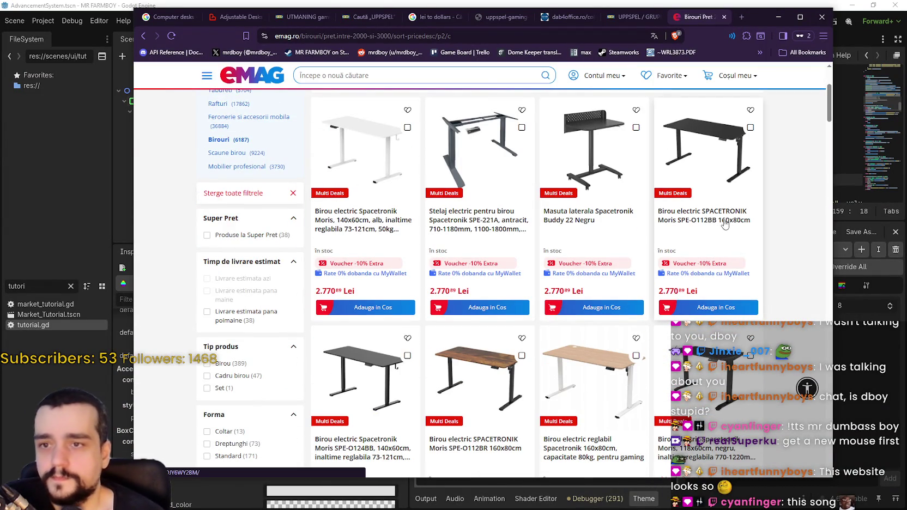
middle_click(688, 210)
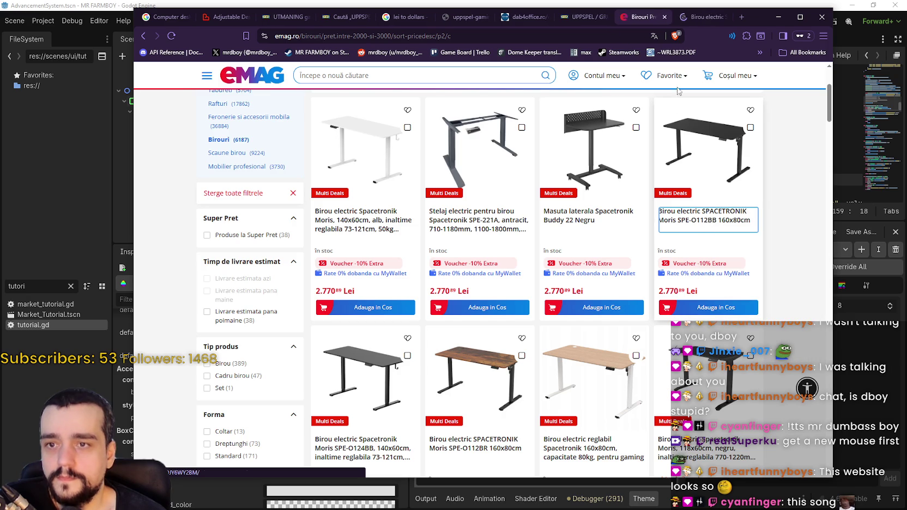
left_click(698, 17)
left_click(253, 298)
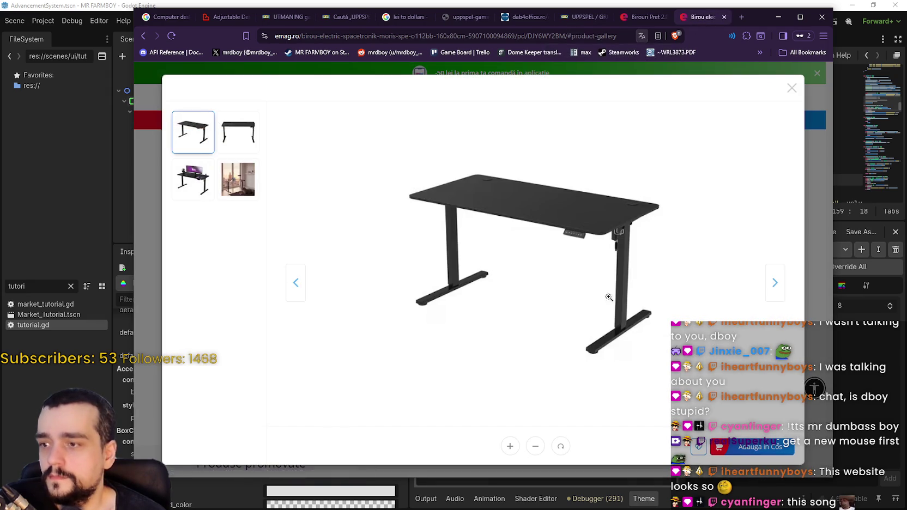
left_click(774, 284)
left_click(774, 286)
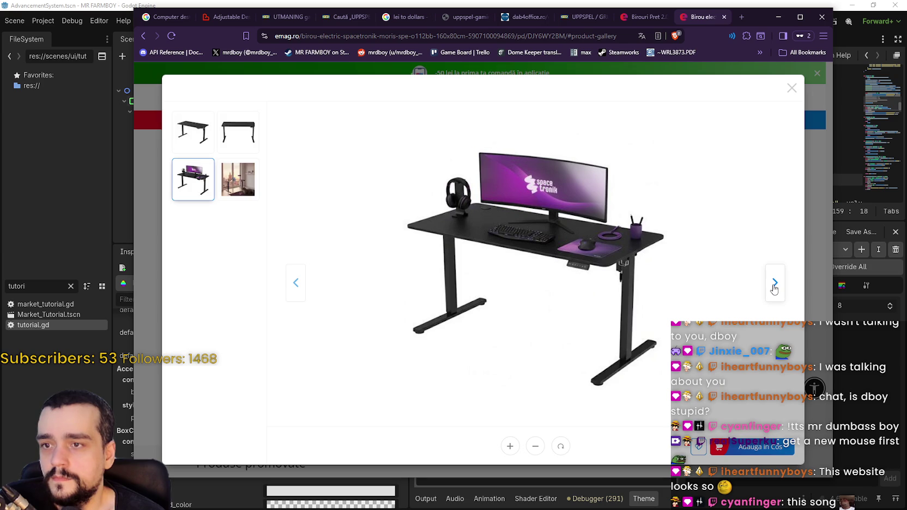
left_click(774, 287)
left_click(797, 83)
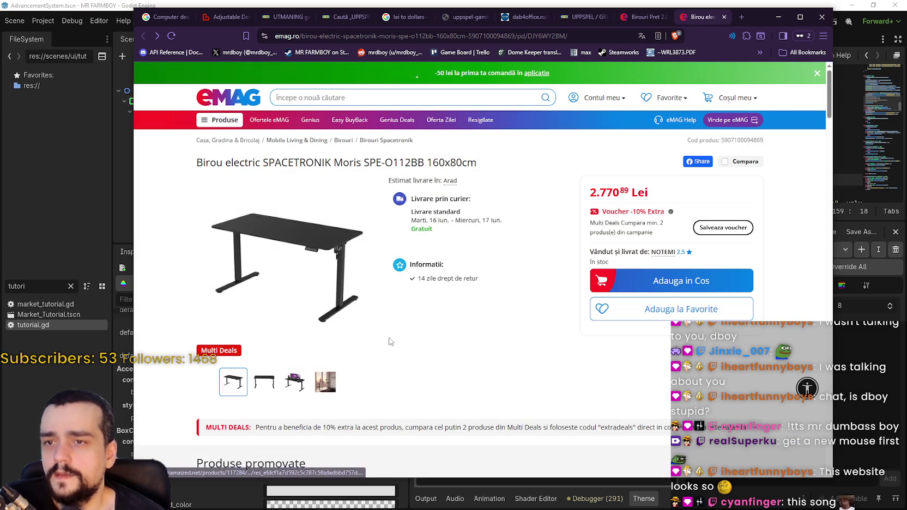
Close the Spacetronik tab, glance at IKEA's UTMANING desk, then return to eMAG's page 2 desk results
left_click(724, 17)
left_click(309, 24)
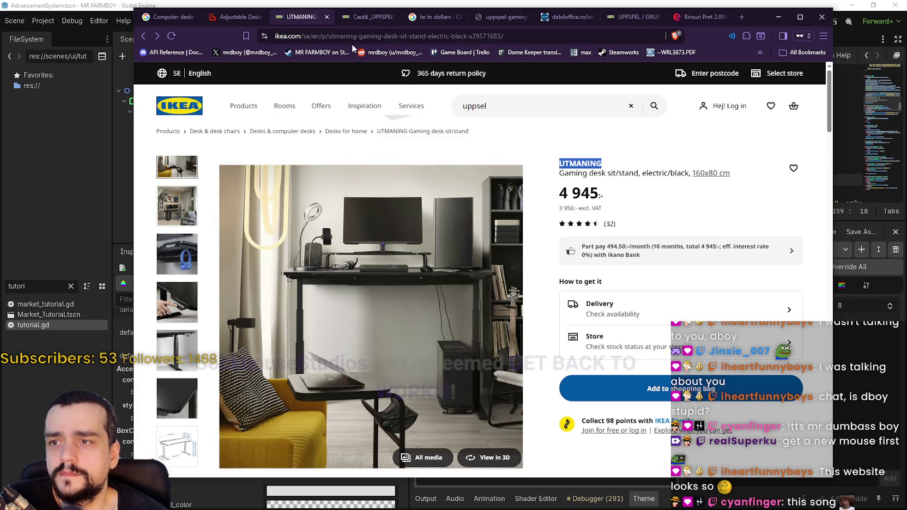
left_click(693, 18)
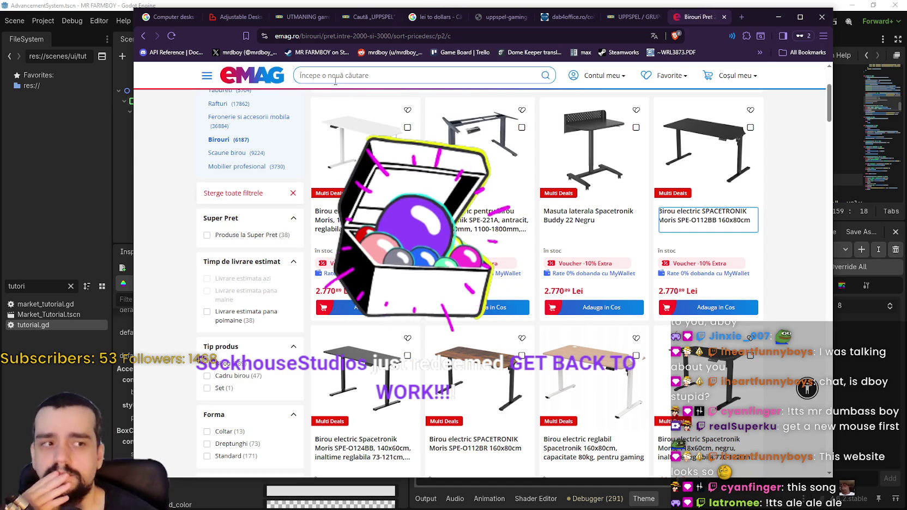
scroll(323, 260, "down", 3)
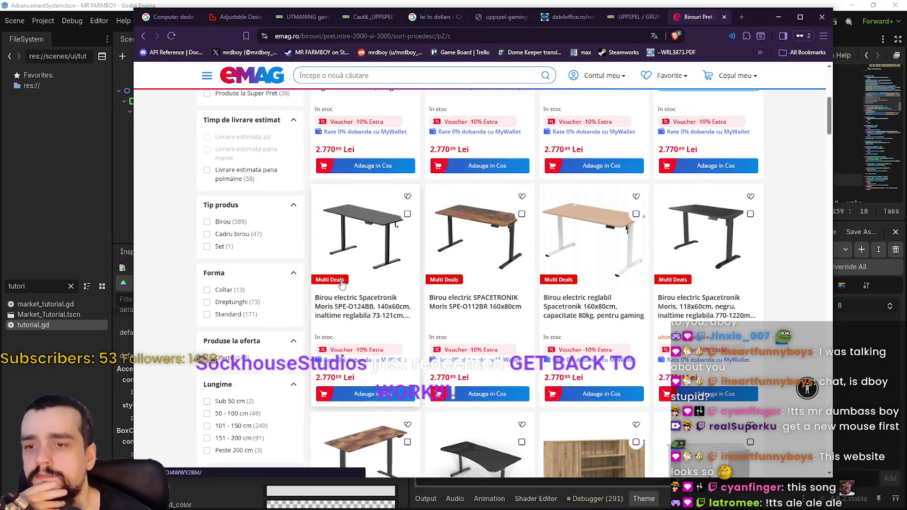
scroll(342, 283, "down", 9)
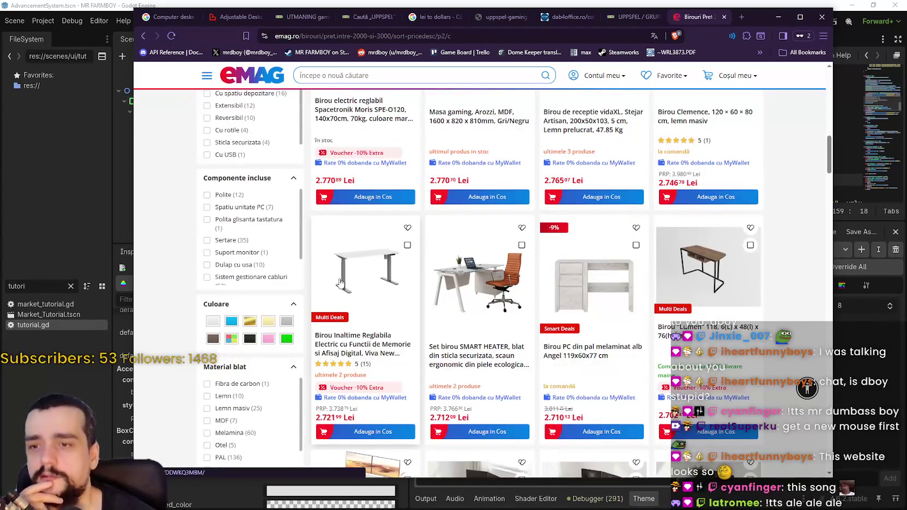
scroll(339, 282, "down", 3)
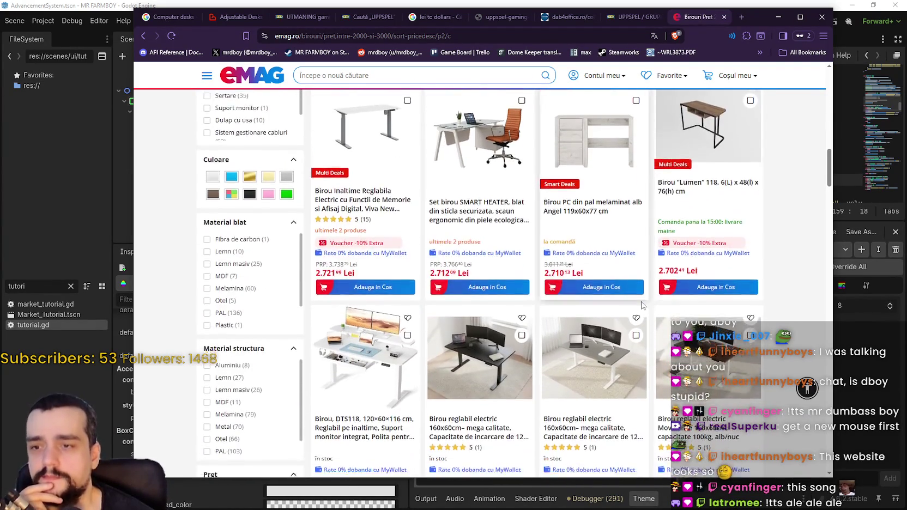
scroll(642, 305, "down", 2)
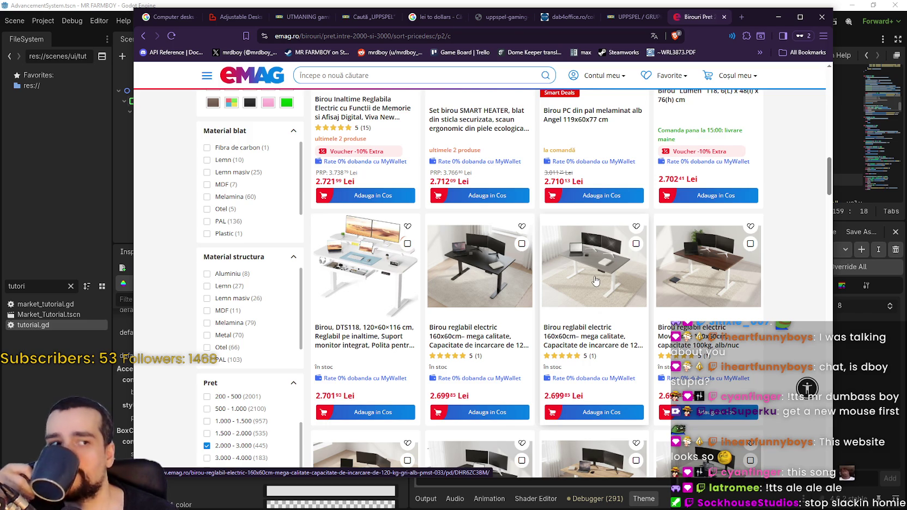
scroll(588, 268, "down", 5)
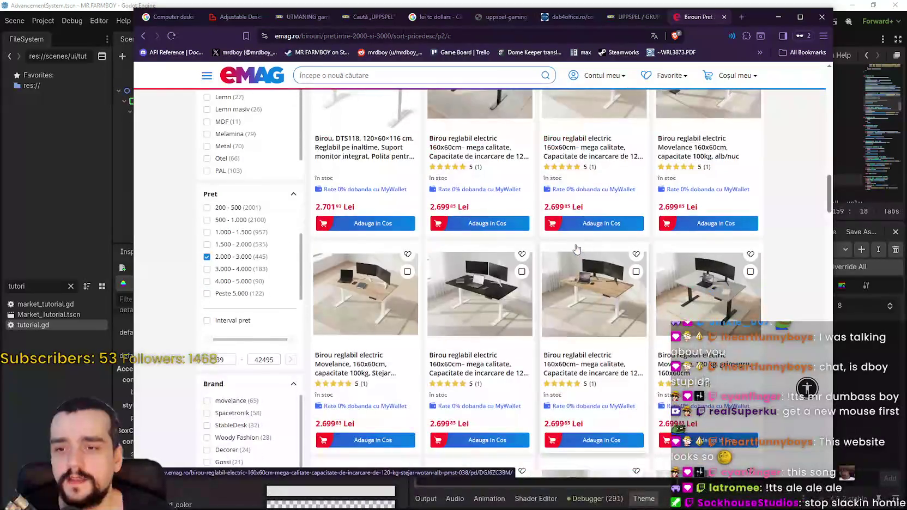
scroll(567, 254, "down", 7)
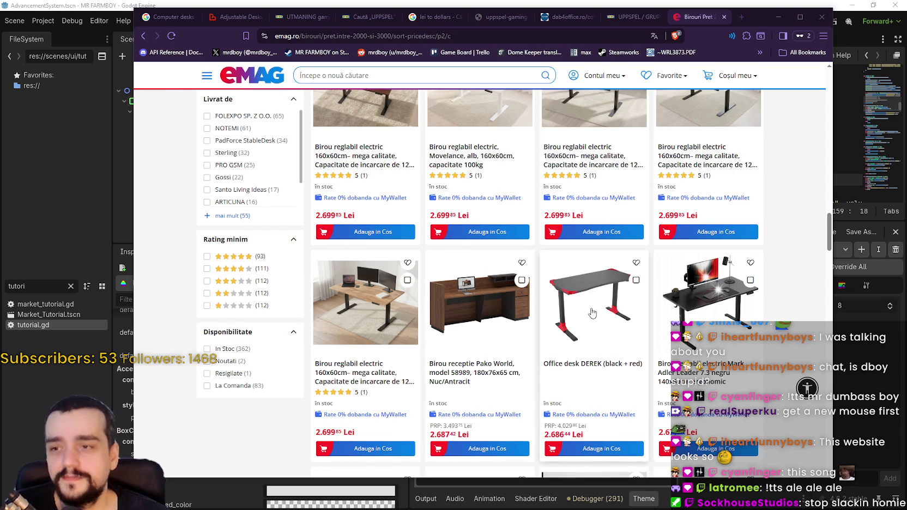
scroll(641, 212, "down", 3)
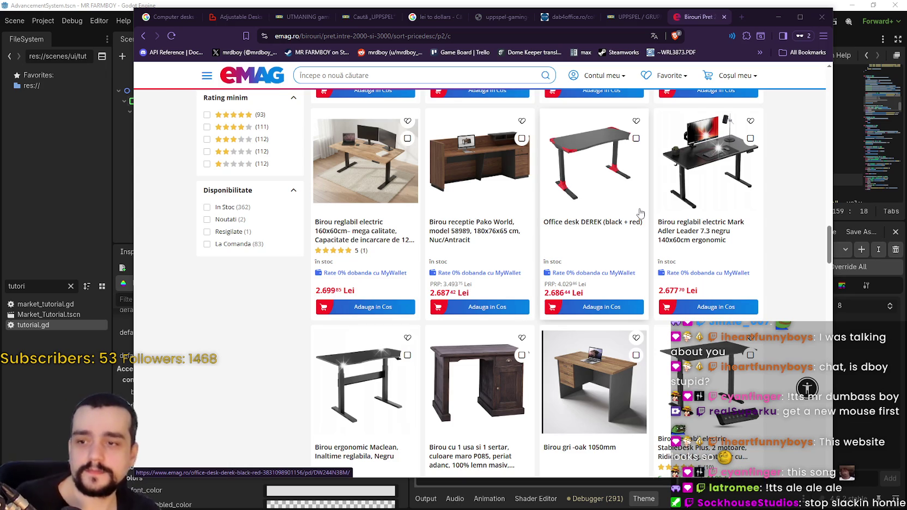
scroll(641, 212, "down", 10)
scroll(490, 262, "up", 1)
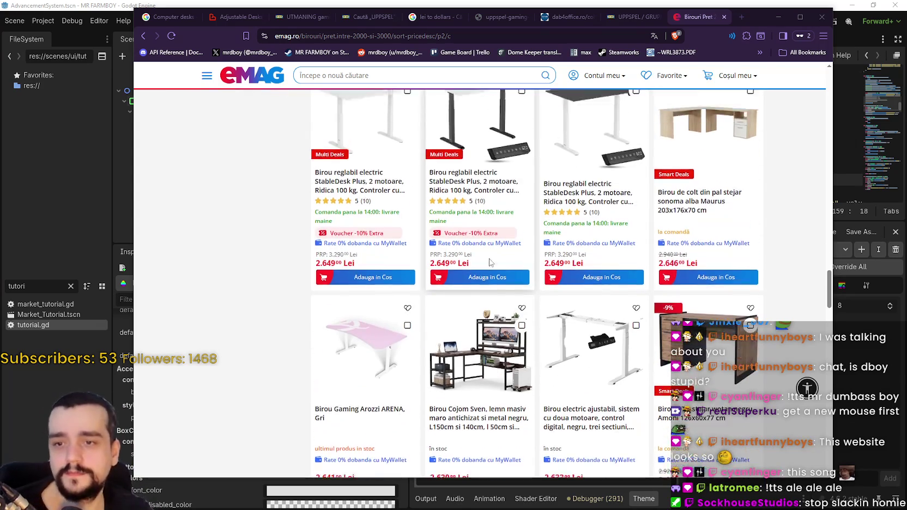
scroll(490, 263, "up", 2)
scroll(480, 289, "down", 4)
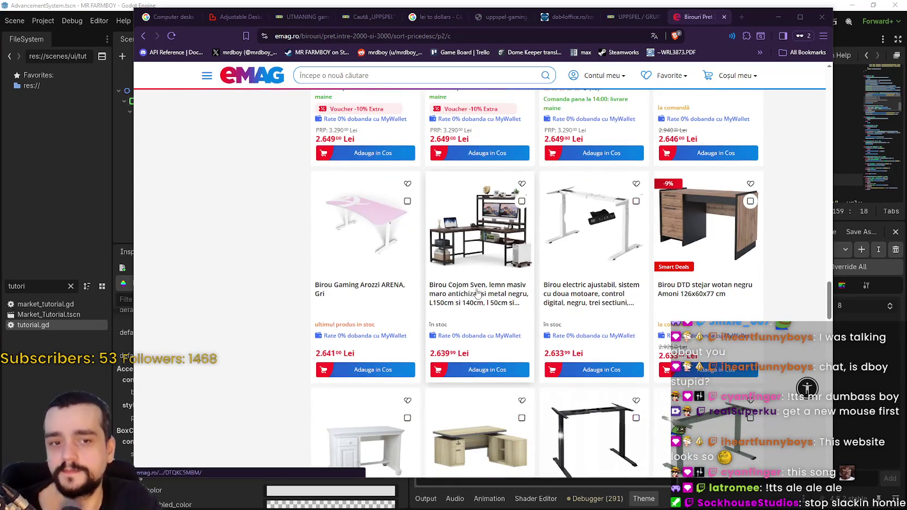
scroll(477, 292, "down", 3)
scroll(508, 279, "down", 2)
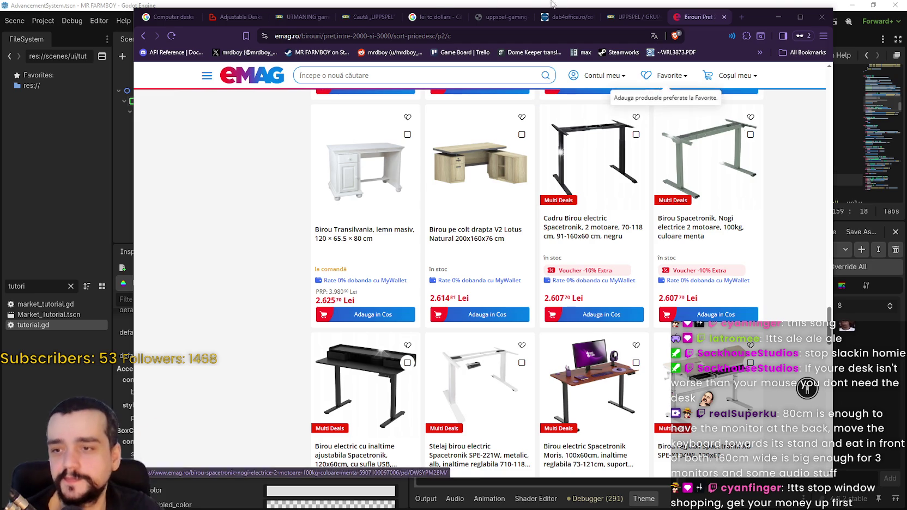
scroll(593, 239, "down", 7)
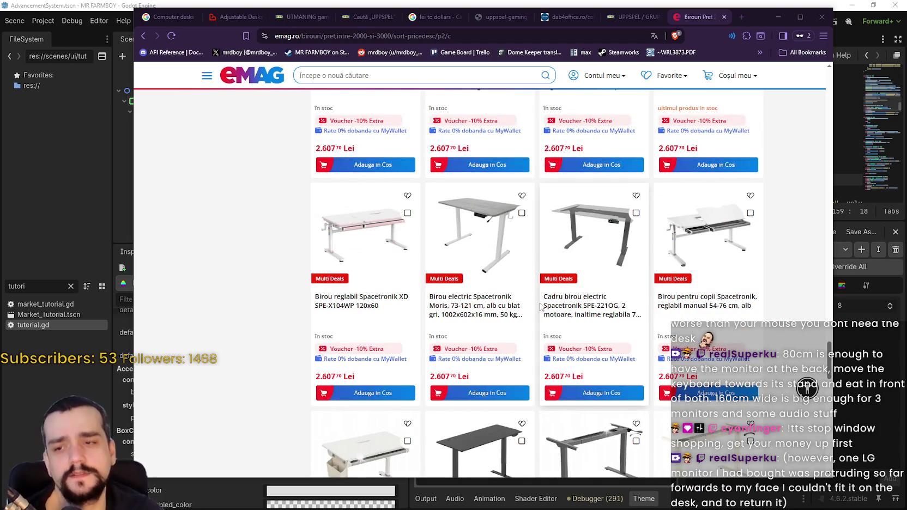
scroll(507, 310, "down", 1)
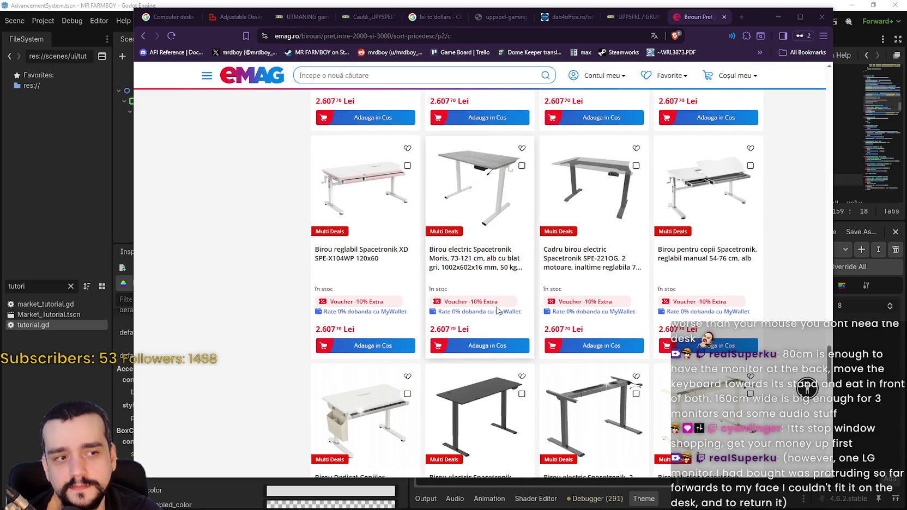
scroll(477, 301, "down", 2)
scroll(475, 300, "down", 3)
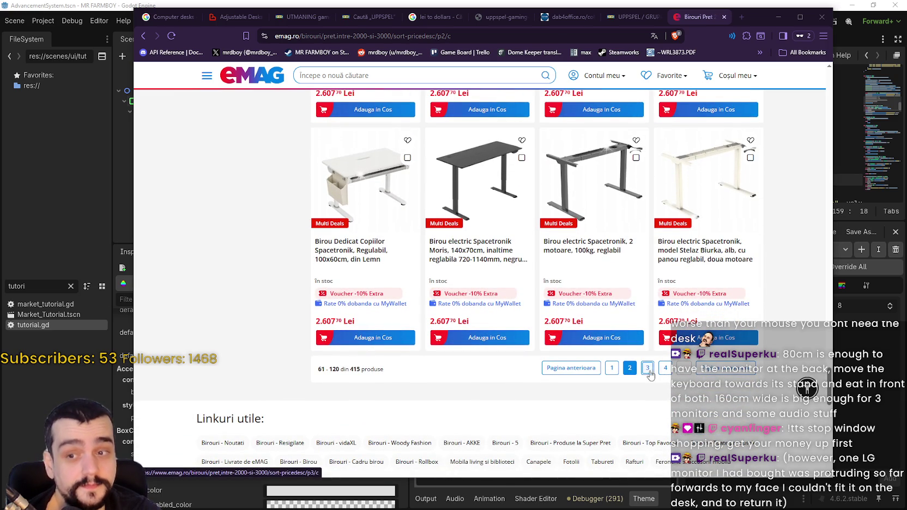
Go to page 3 of the 2.000–3.000 Lei desk results and scroll through the listings
left_click(648, 369)
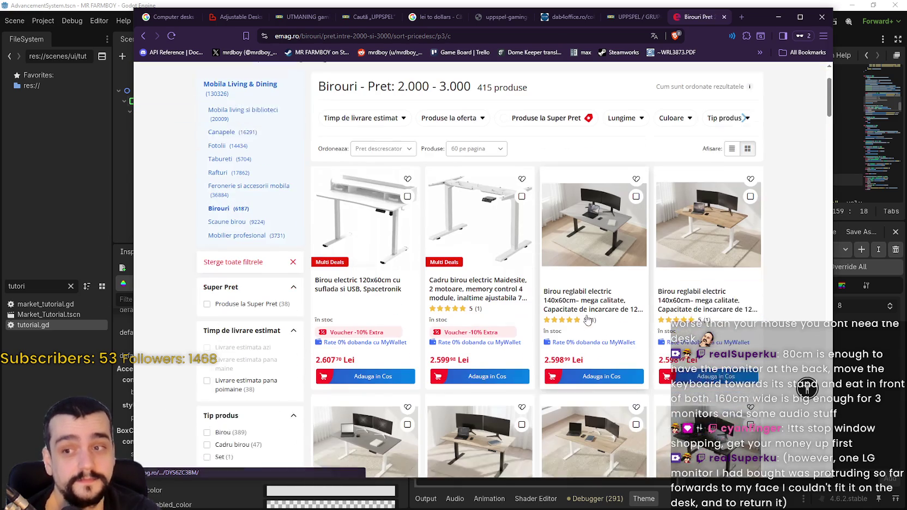
scroll(560, 273, "down", 3)
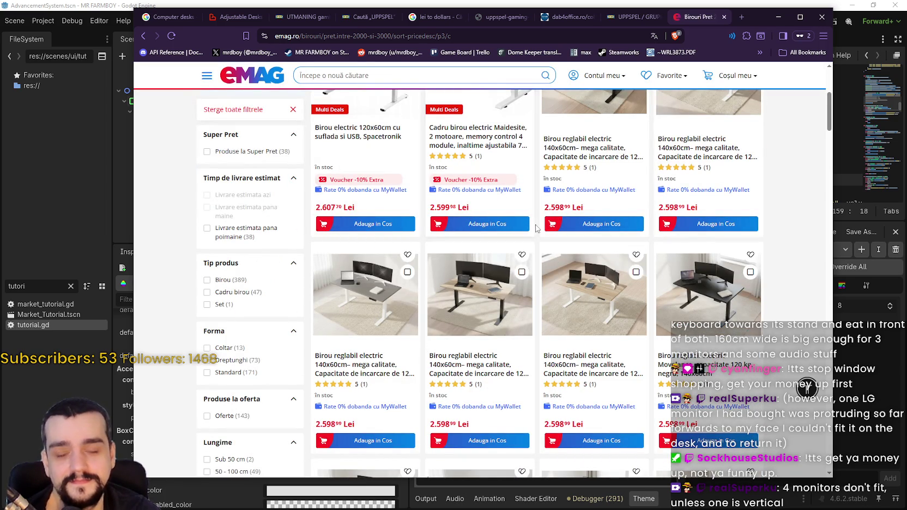
scroll(587, 292, "down", 1)
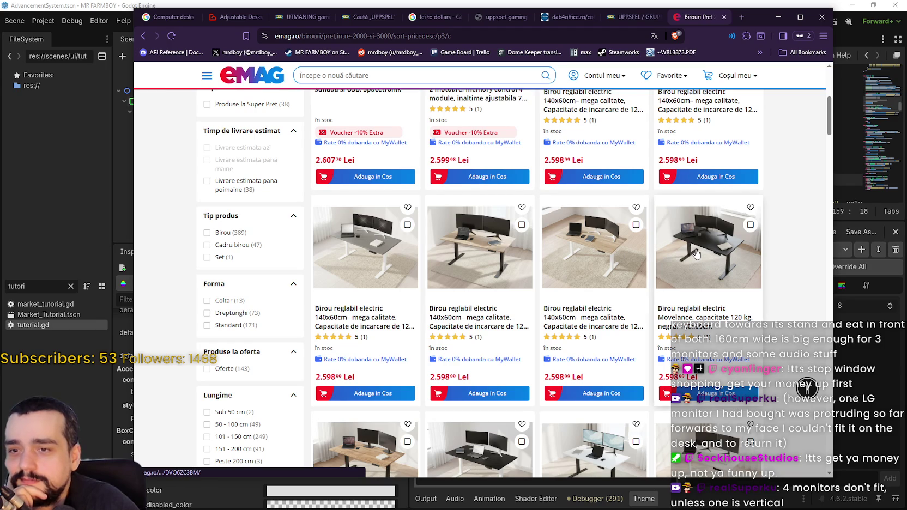
scroll(697, 254, "down", 2)
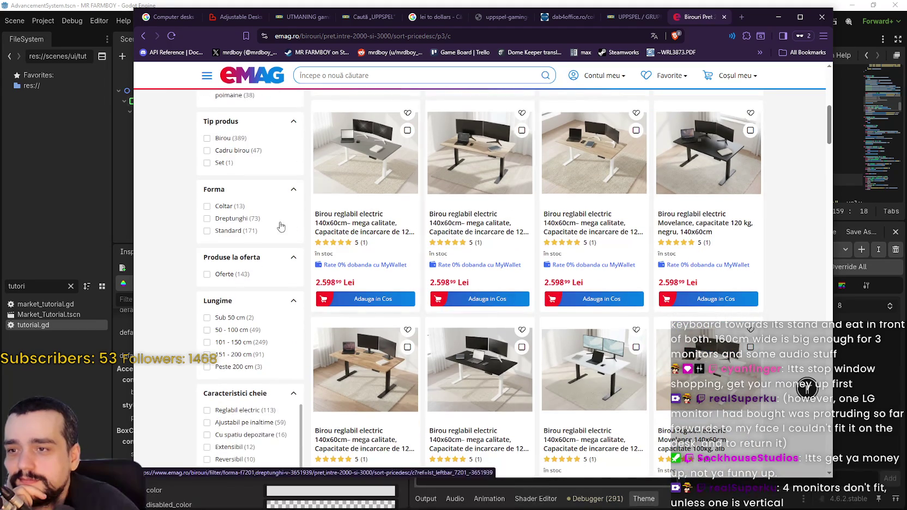
scroll(230, 342, "down", 4)
scroll(207, 311, "up", 2)
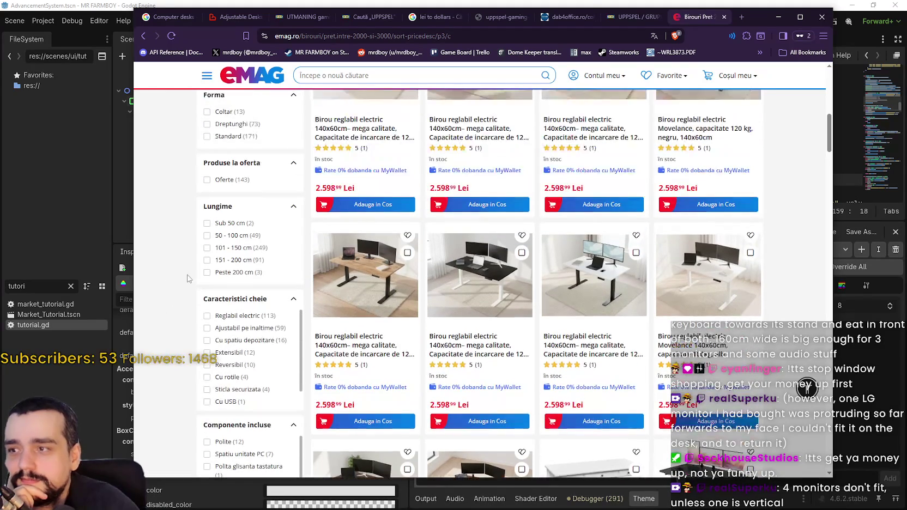
left_click(207, 273)
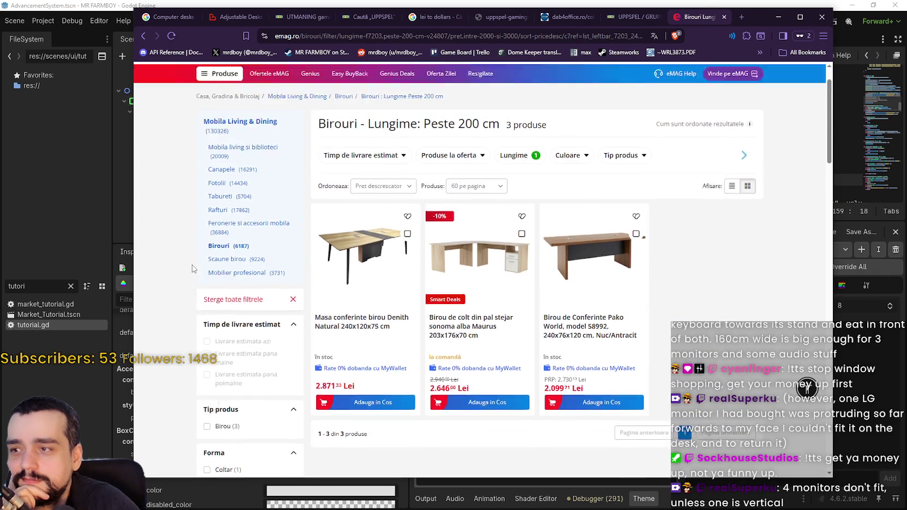
scroll(213, 282, "down", 6)
scroll(279, 309, "down", 2)
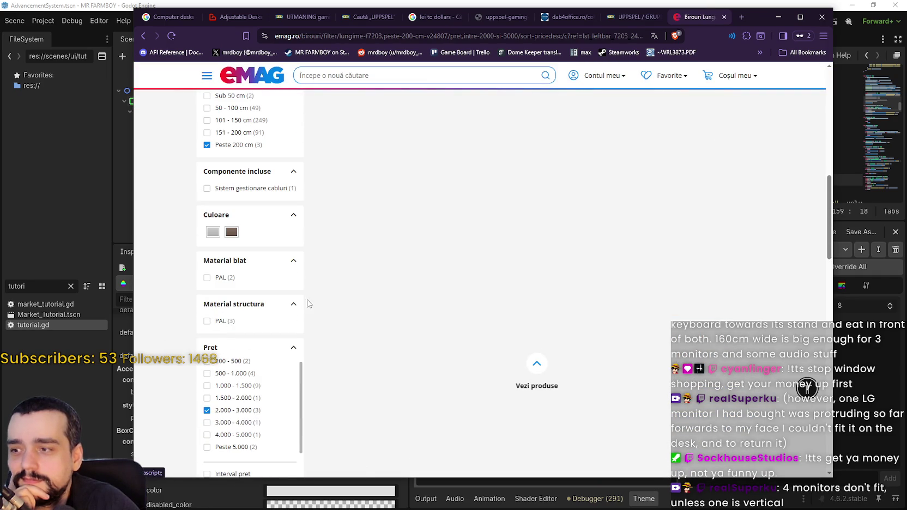
left_click(208, 410)
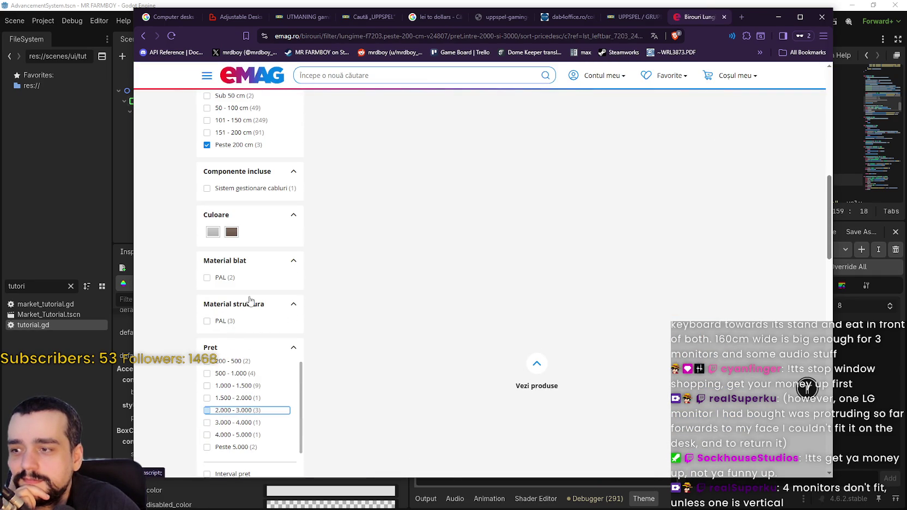
scroll(430, 301, "down", 3)
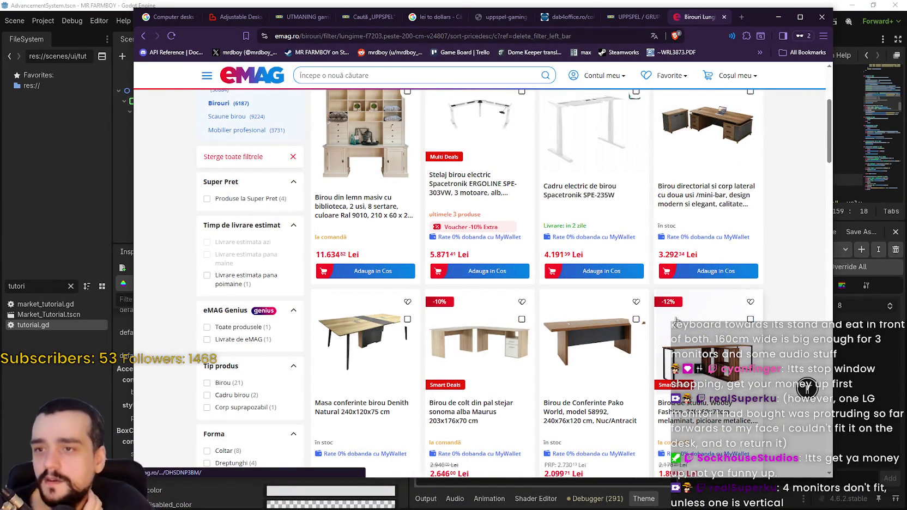
scroll(672, 323, "down", 5)
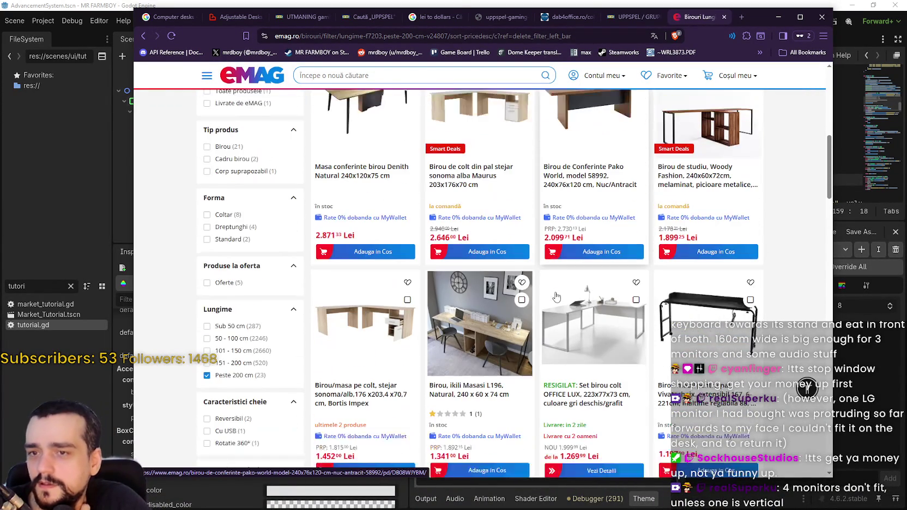
scroll(709, 377, "down", 3)
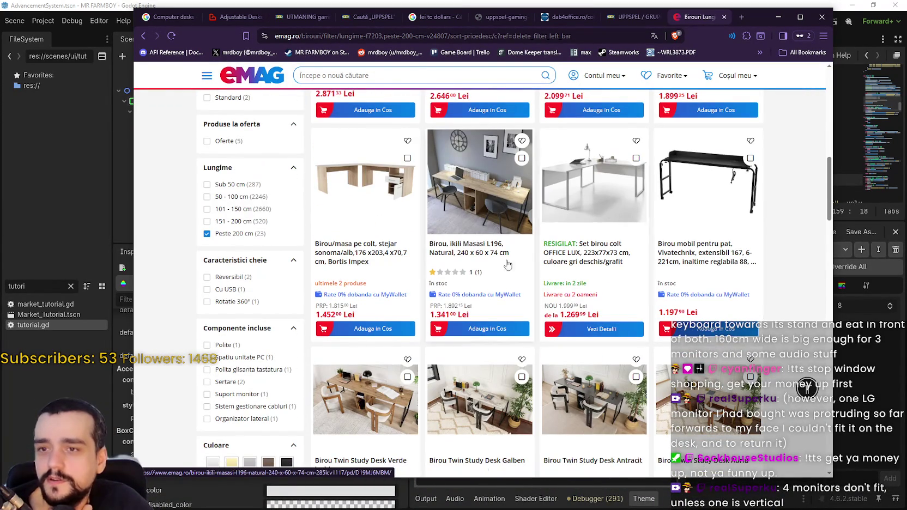
scroll(490, 264, "down", 6)
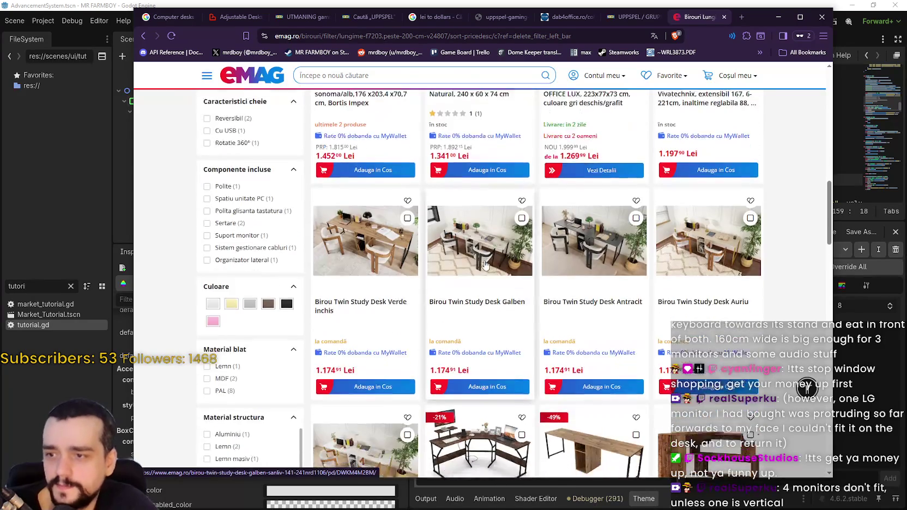
scroll(489, 264, "down", 5)
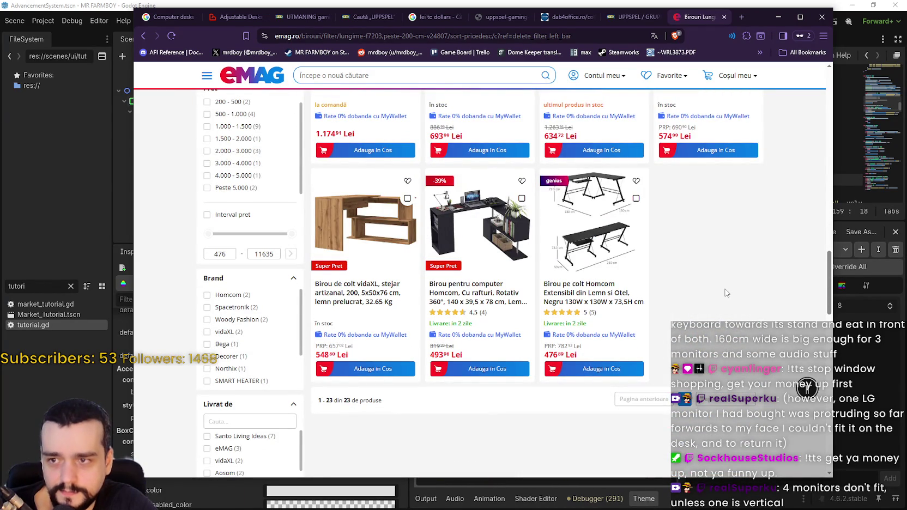
scroll(726, 293, "up", 15)
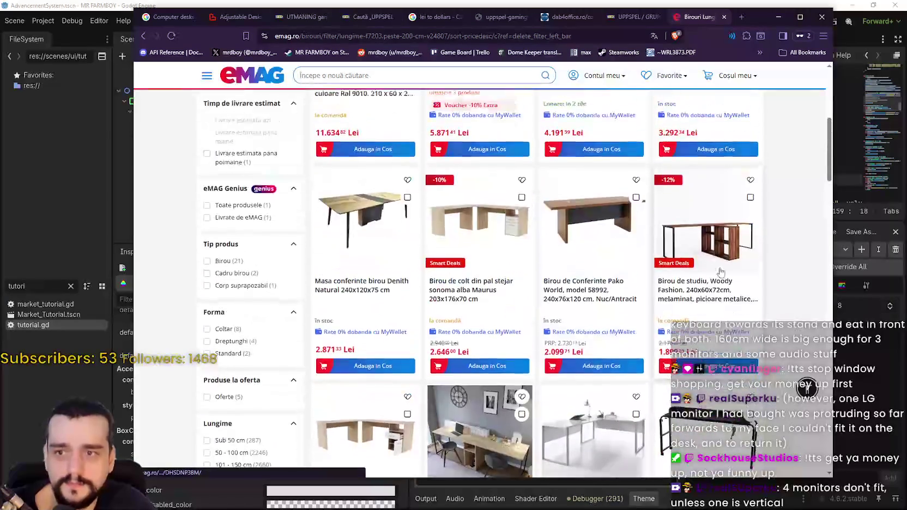
scroll(720, 271, "up", 5)
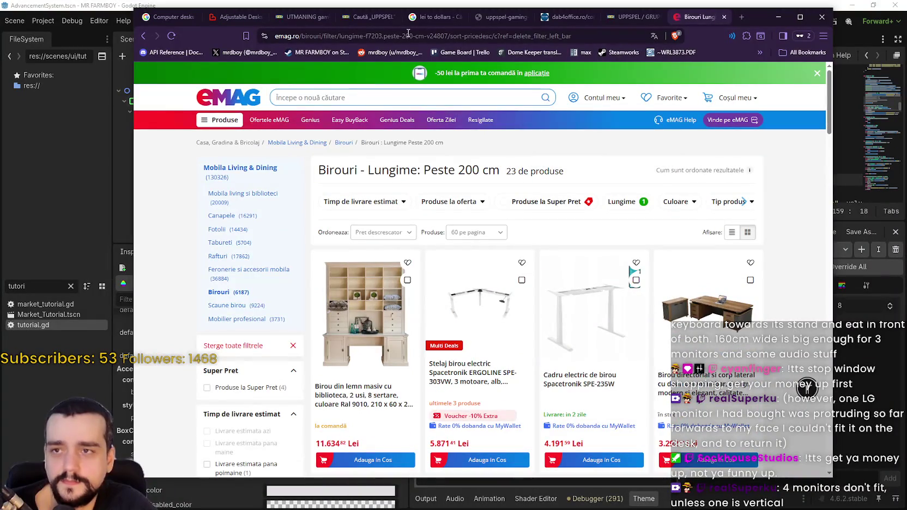
Navigate back to IKEA's Romanian UTMANING gaming desk page listed at 1.999 lei
left_click(295, 22)
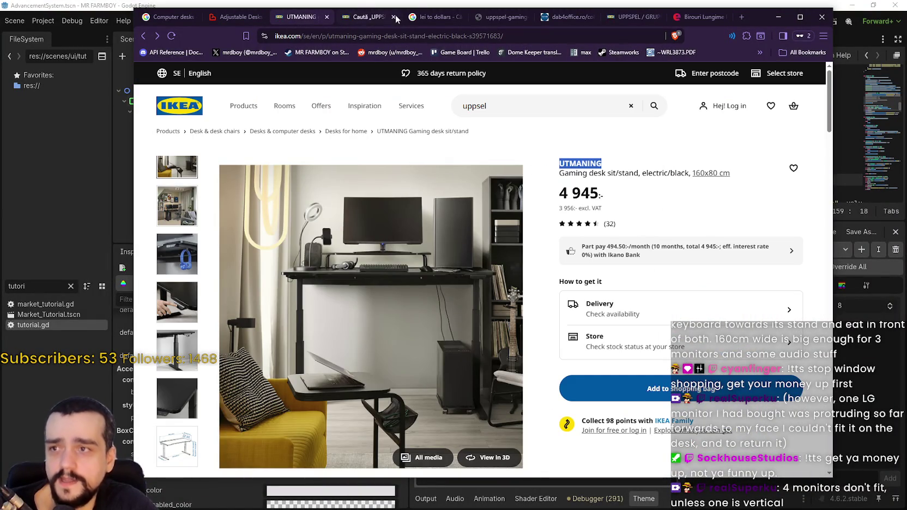
left_click(376, 20)
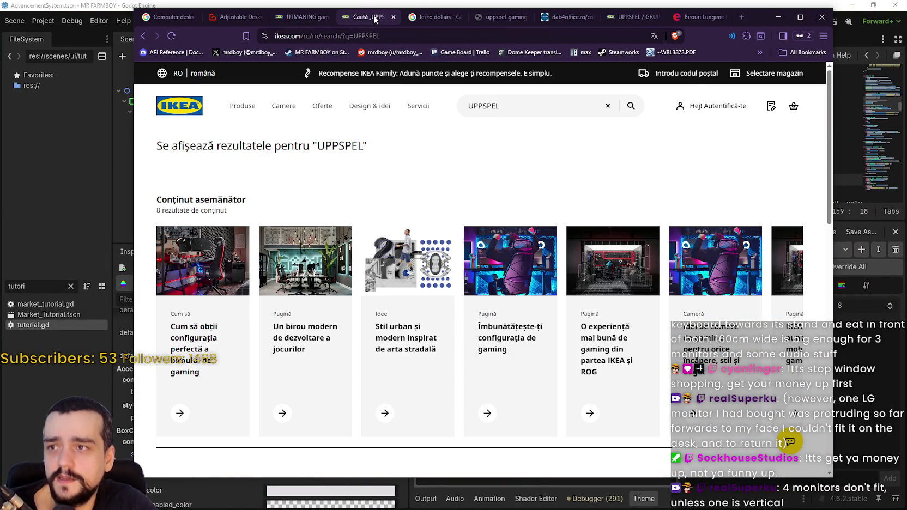
left_click(144, 36)
left_click(144, 36)
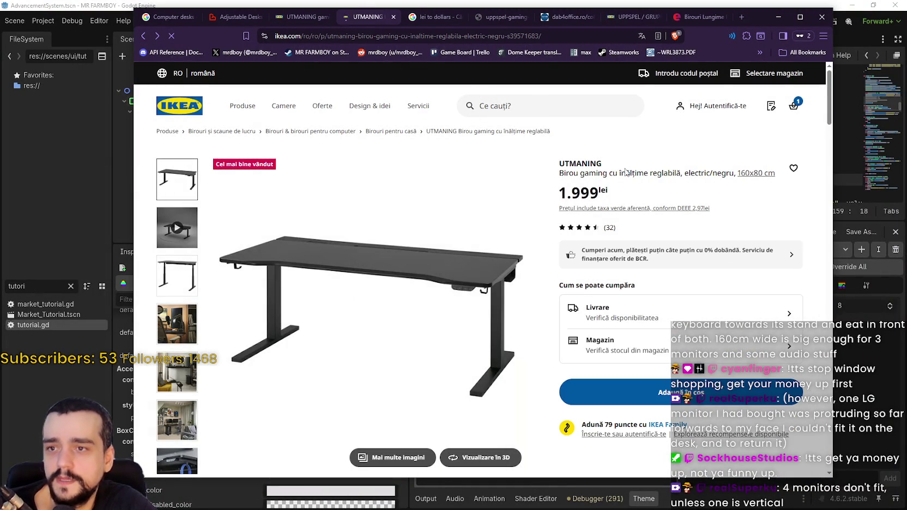
scroll(357, 262, "down", 1)
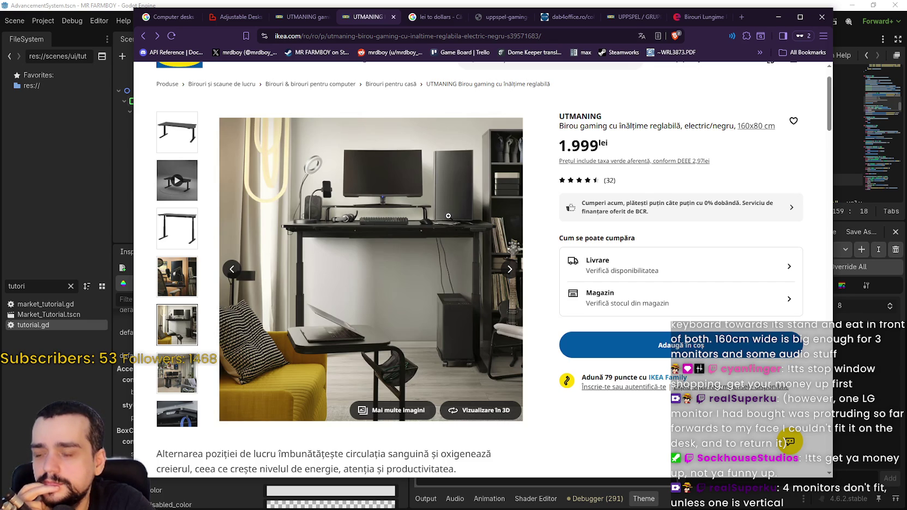
Zoom the UTMANING desk photo in and out, then open a blank private tab
left_click(373, 166)
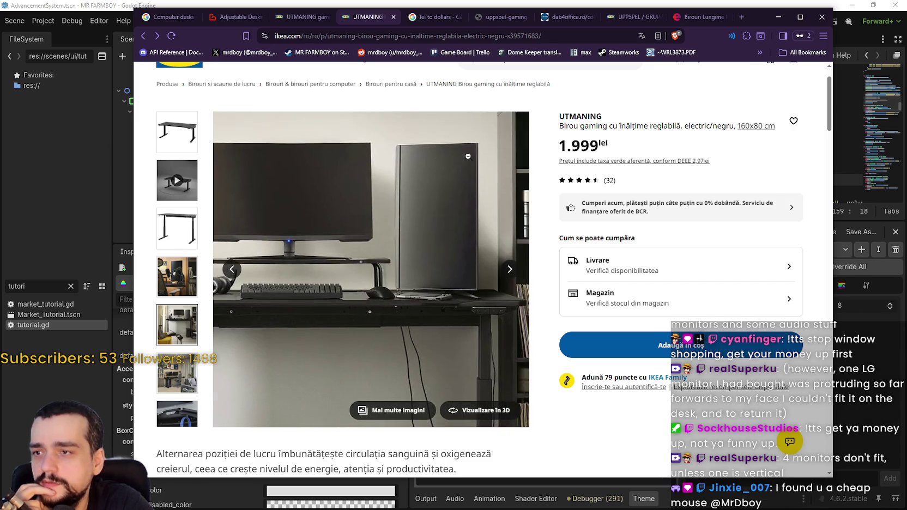
left_click(392, 185)
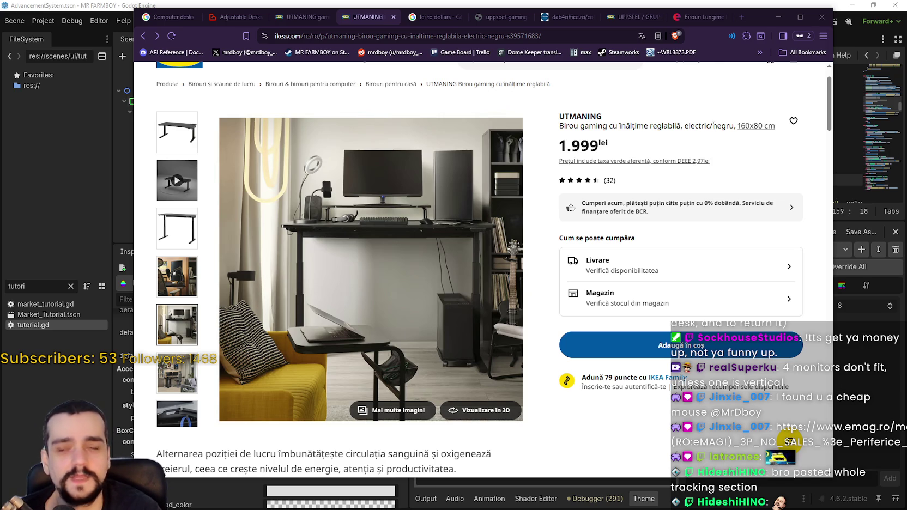
left_click(742, 18)
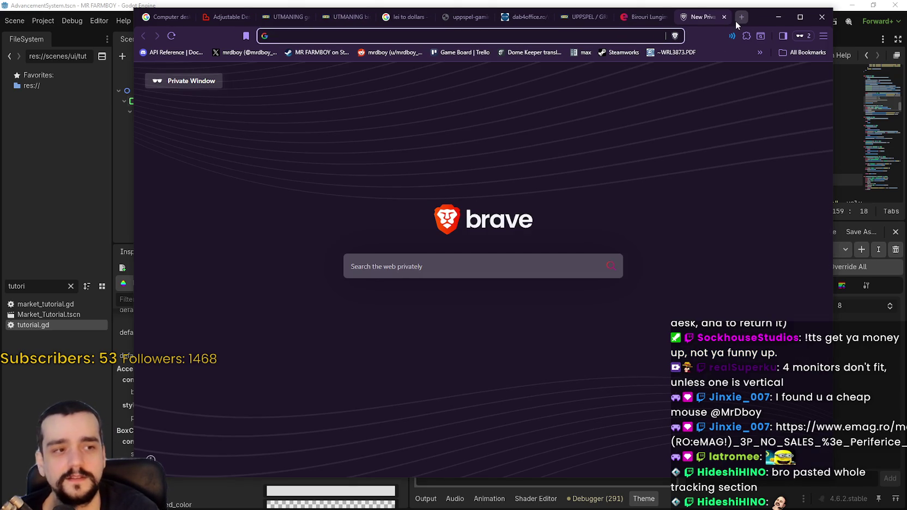
Load the pasted eMAG link for the pink wireless Kawaii mouse at 45,67 Lei and flip its thumbnails
key("ctrl+v")
key("Return")
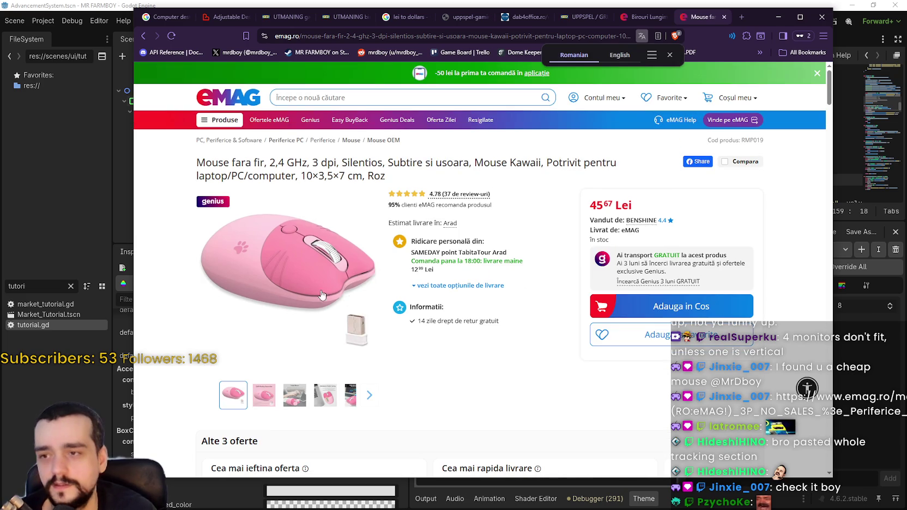
left_click(261, 397)
left_click(233, 394)
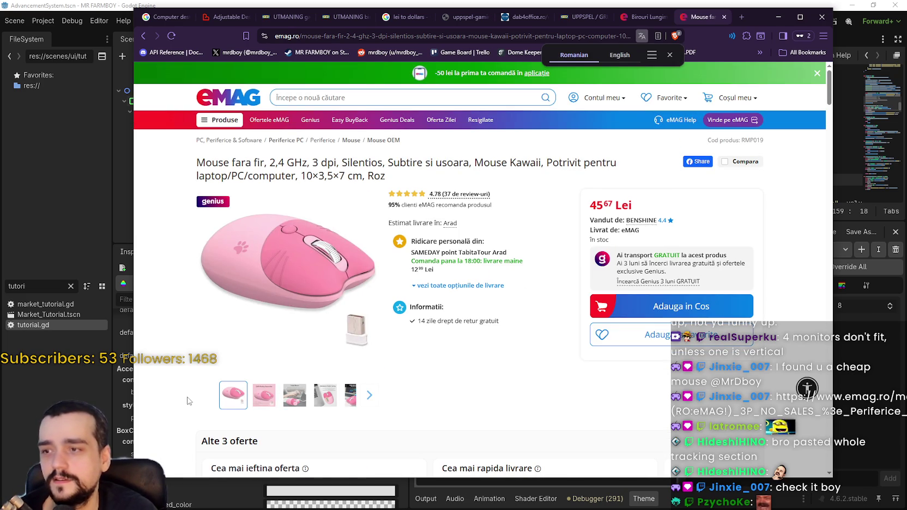
View the mouse photos full-size, stepping past the 2.4G Wireless, Silent and Power Saving images
left_click(278, 273)
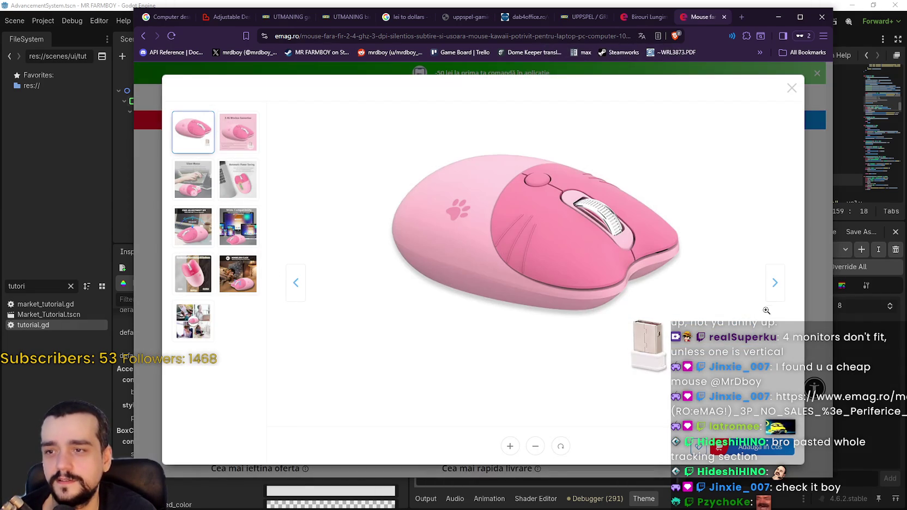
left_click(775, 283)
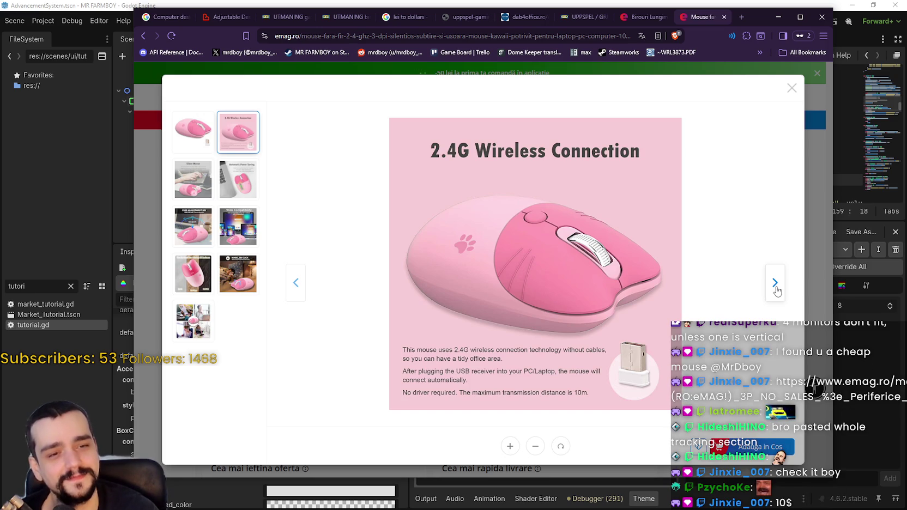
left_click(775, 283)
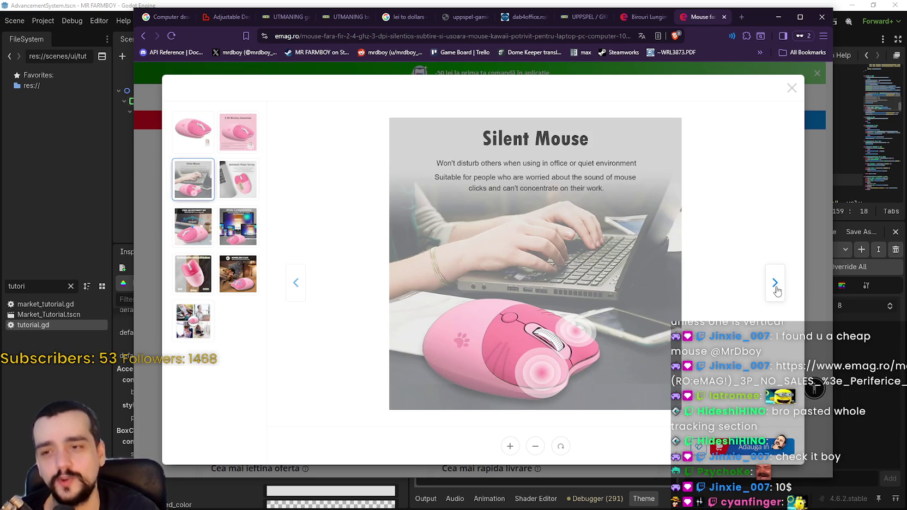
left_click(775, 283)
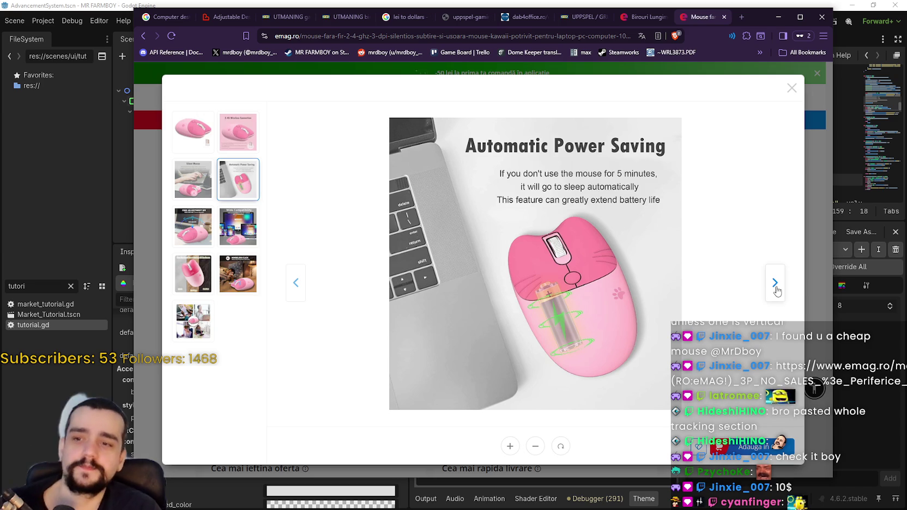
left_click(775, 283)
left_click(775, 284)
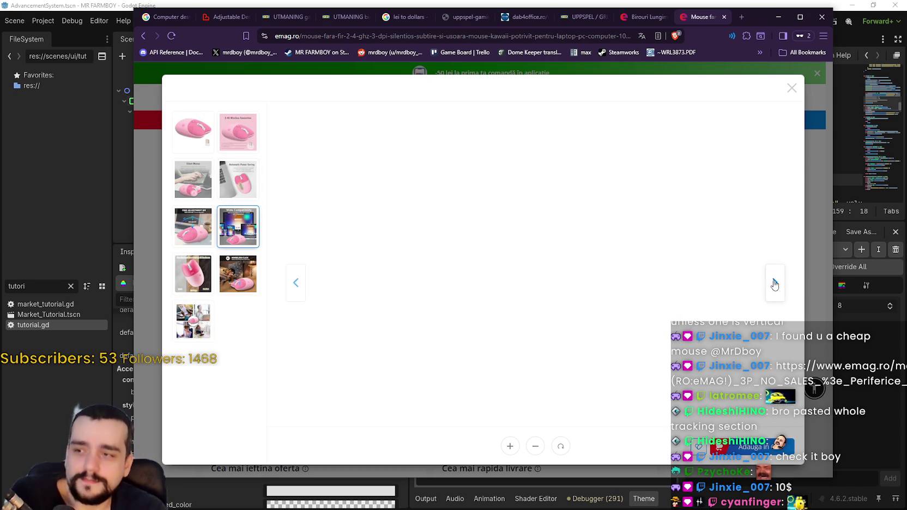
key("Escape")
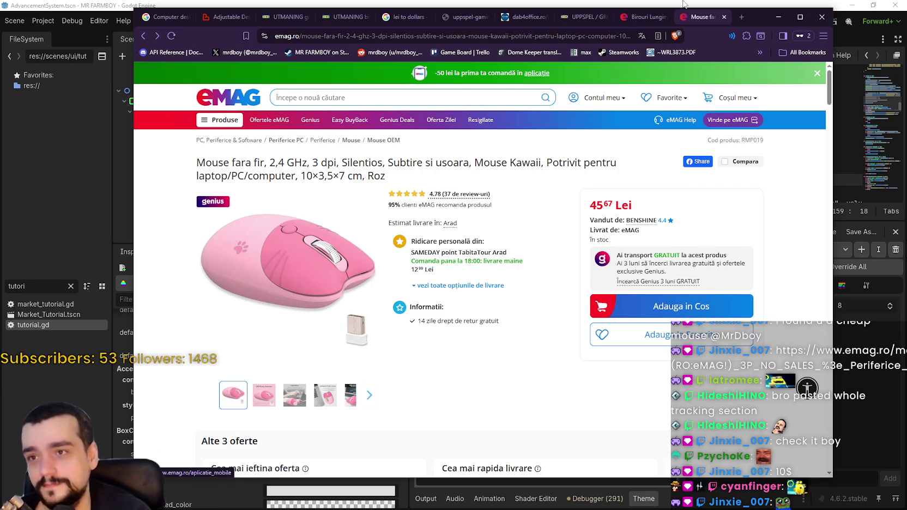
Return to the eMAG listing of desks over 200 cm
left_click(648, 17)
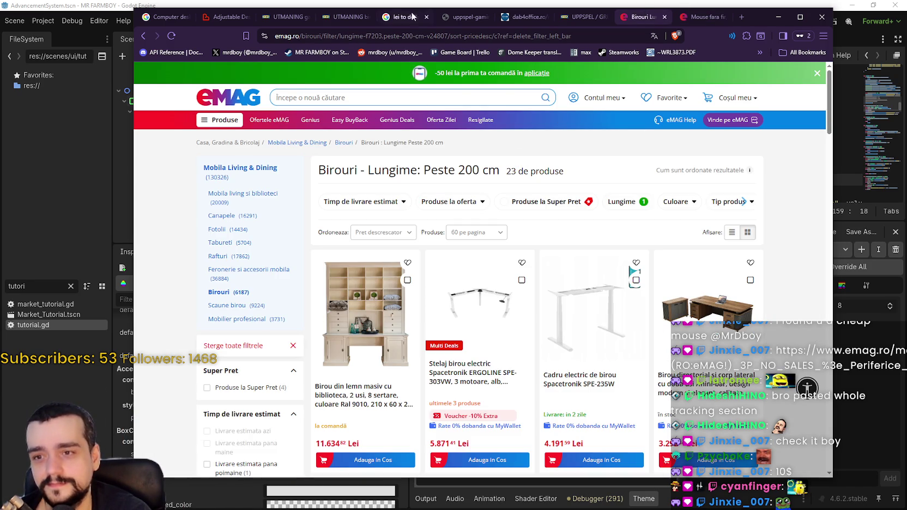
scroll(583, 347, "down", 2)
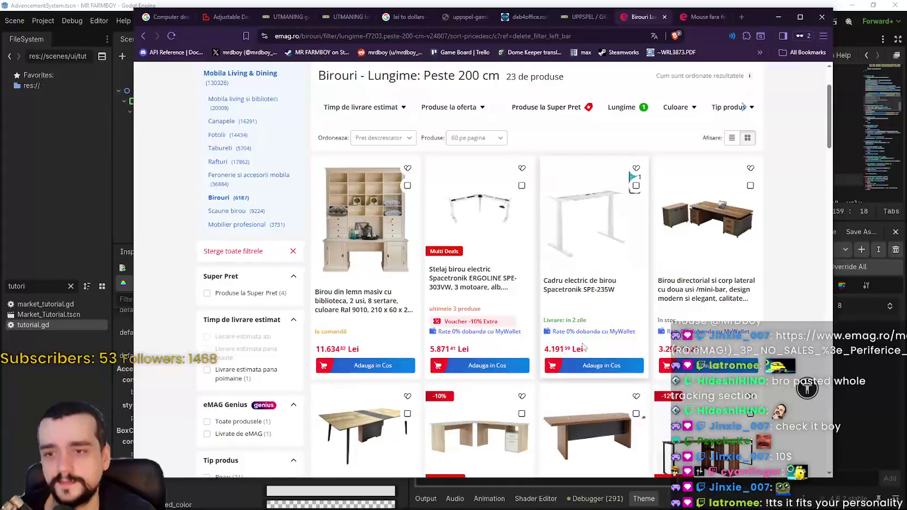
scroll(572, 343, "up", 2)
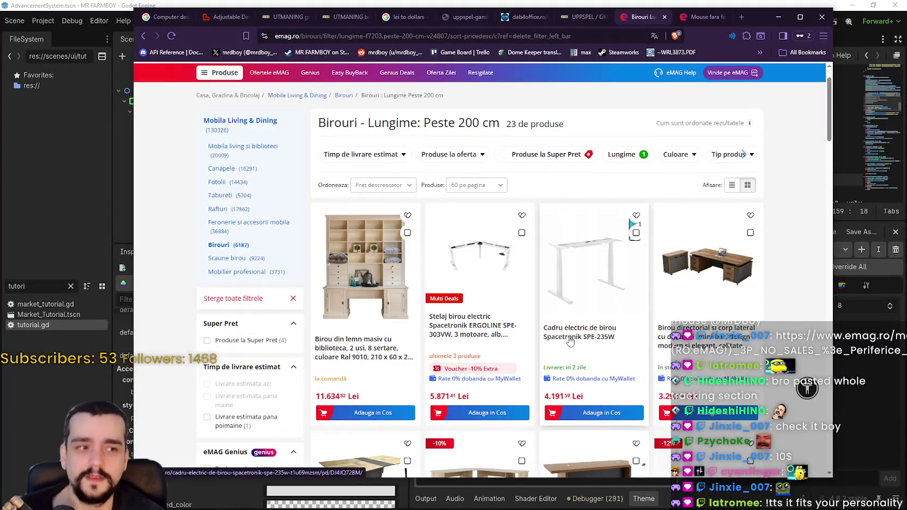
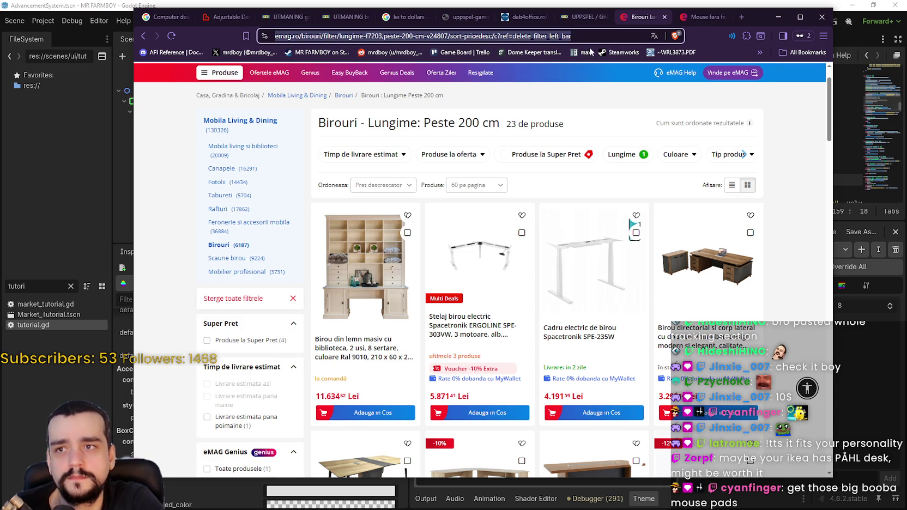
In the wireless mouse tab, load secretlab.eu/pages/magnus-pro from the pasted address
left_click(685, 24)
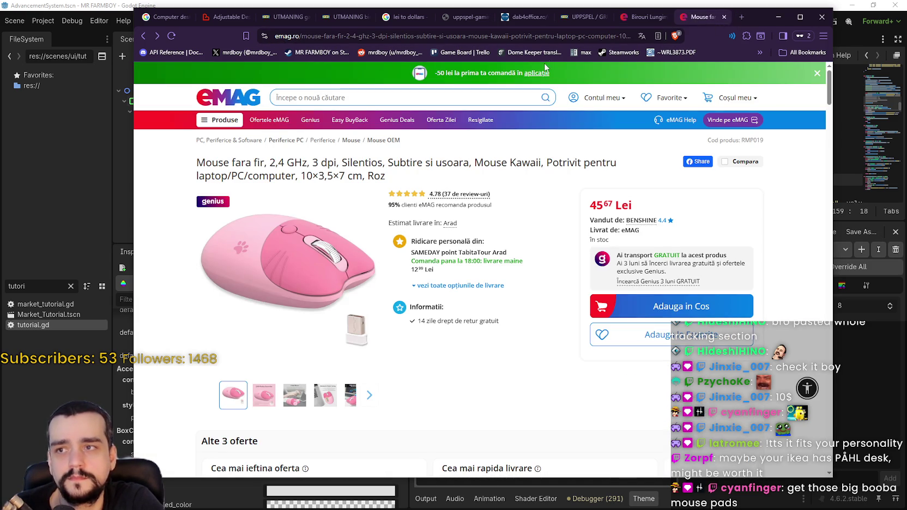
left_click(537, 41)
type("https://secretlab.eu/pages/magnus-pro")
key("Return")
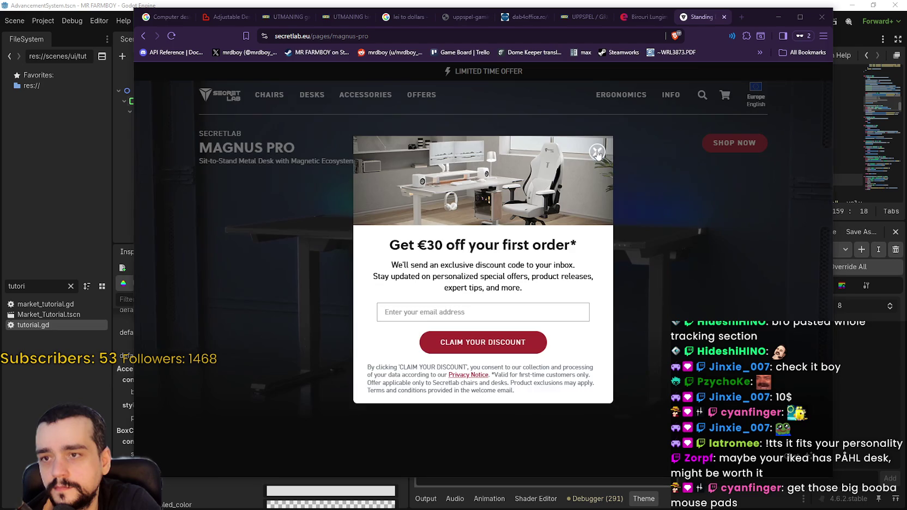
Dismiss the €30 discount popup, maximize the browser and begin scrolling the MAGNUS Pro page
left_click(598, 153)
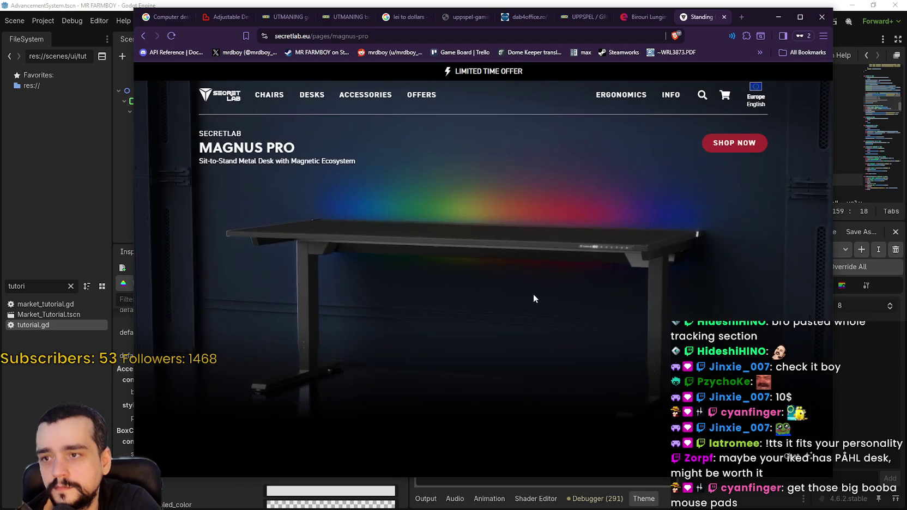
left_click(796, 16)
scroll(588, 356, "down", 3)
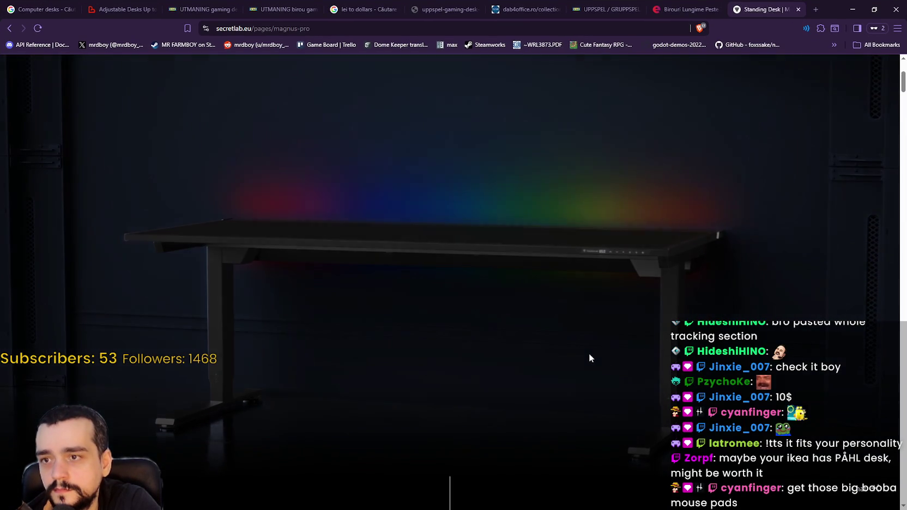
scroll(593, 335, "up", 2)
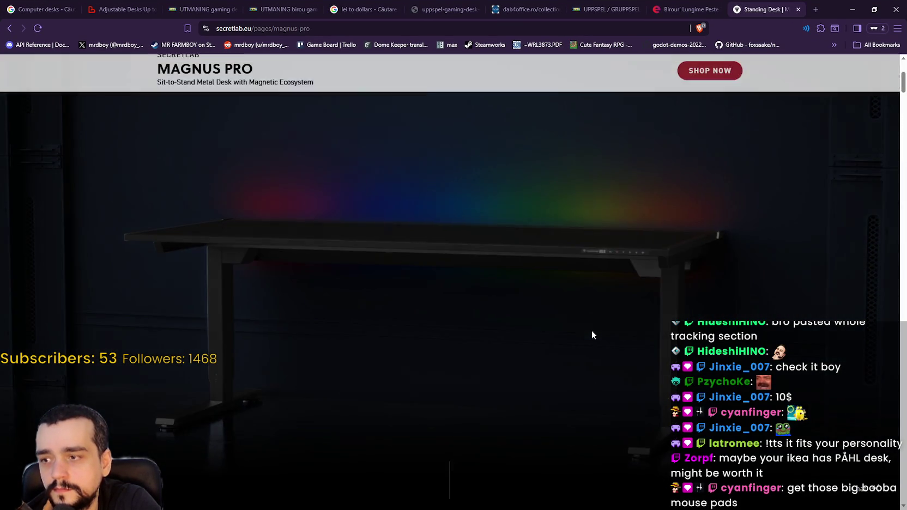
scroll(655, 352, "down", 3)
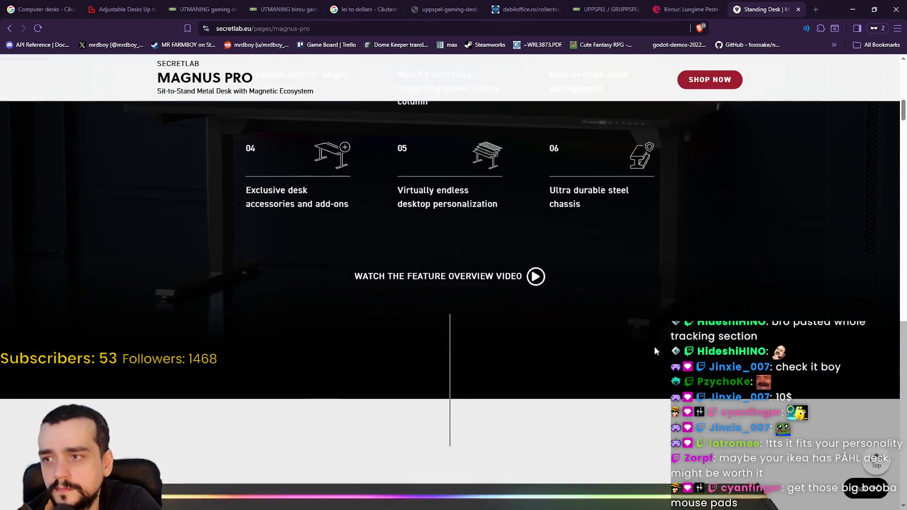
scroll(651, 340, "down", 5)
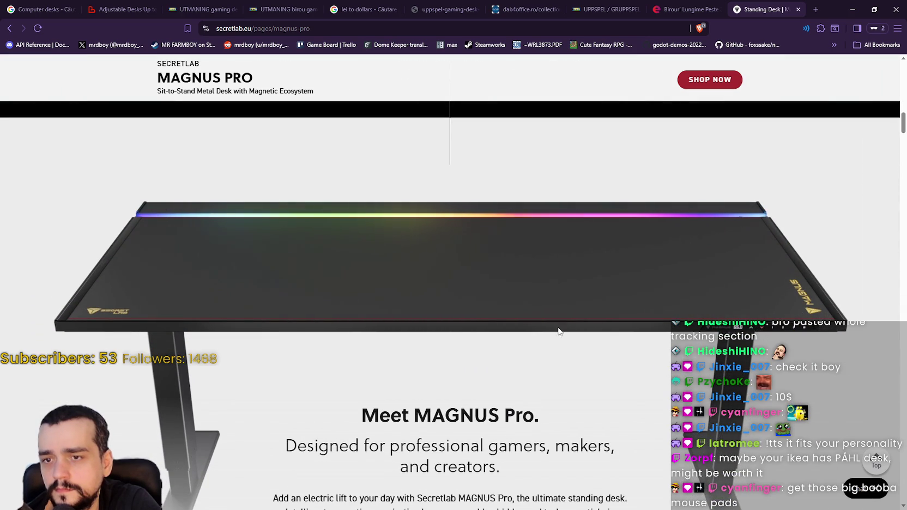
scroll(305, 361, "down", 2)
scroll(330, 318, "down", 1)
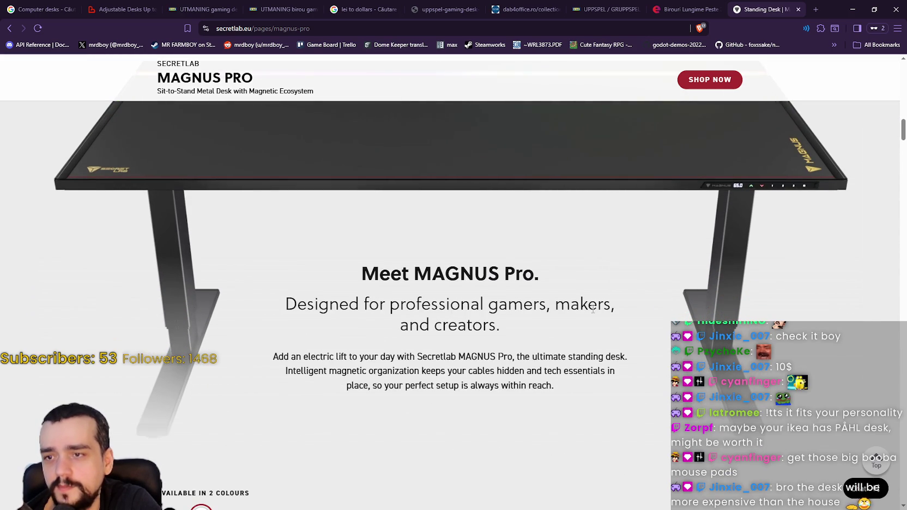
Scroll down to the specs and highlight the 120kg max weight and height adjustment range
scroll(437, 323, "down", 2)
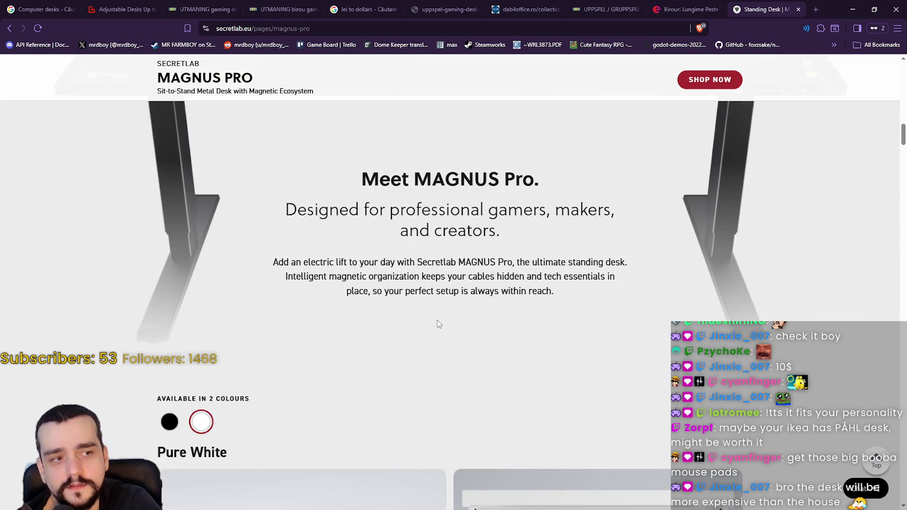
scroll(441, 319, "down", 2)
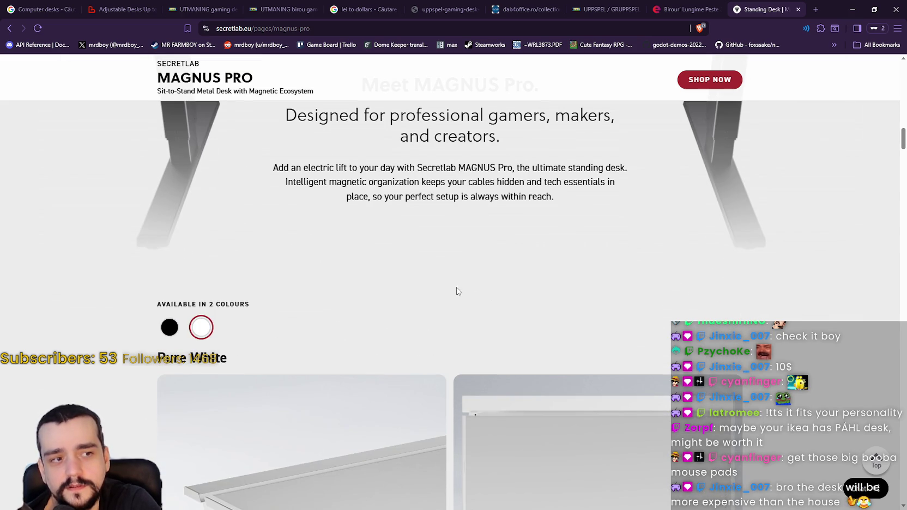
scroll(440, 269, "down", 4)
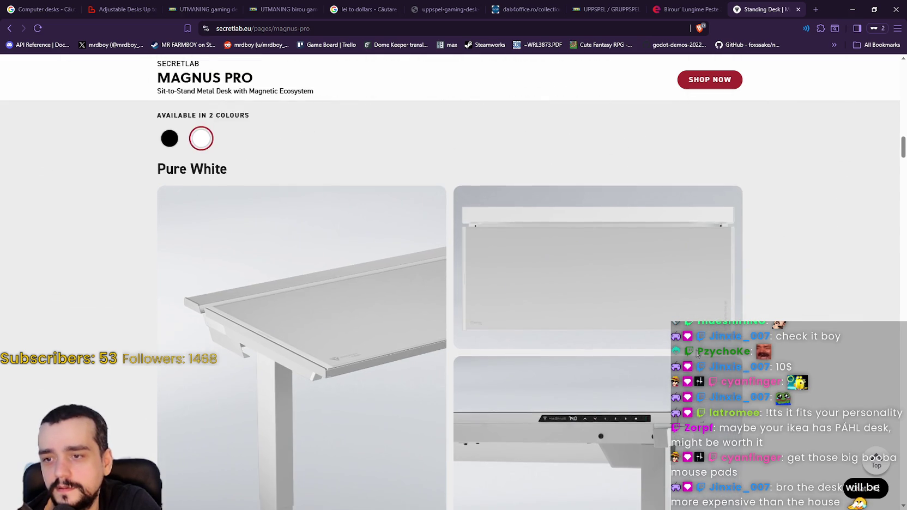
scroll(707, 365, "down", 4)
scroll(707, 364, "down", 2)
scroll(567, 388, "down", 5)
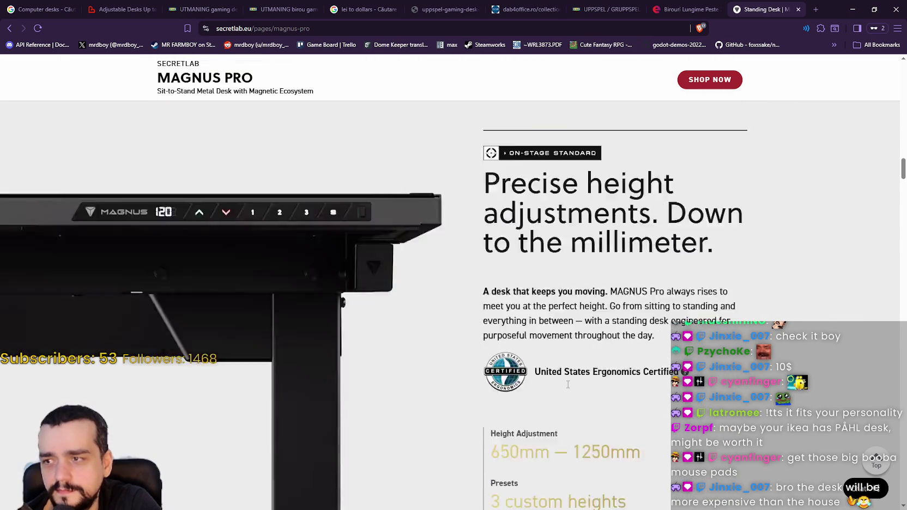
scroll(567, 387, "up", 2)
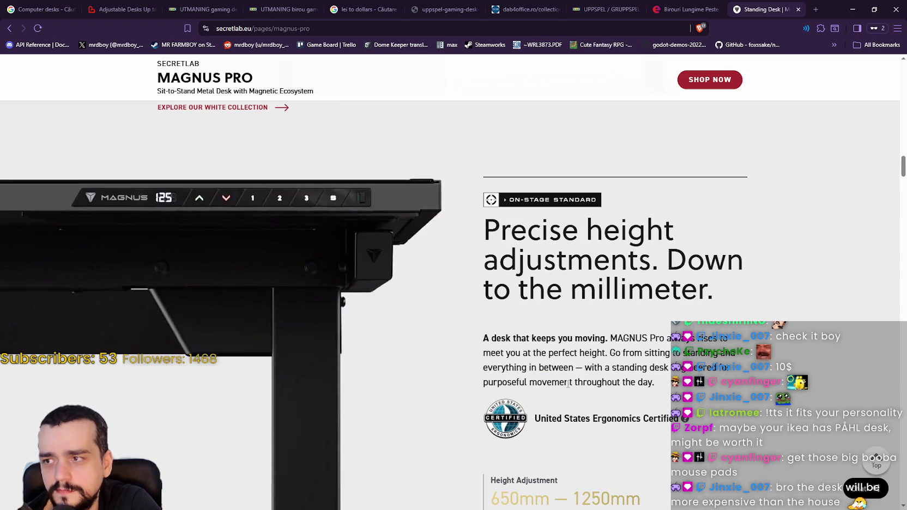
scroll(568, 384, "down", 6)
scroll(563, 380, "up", 1)
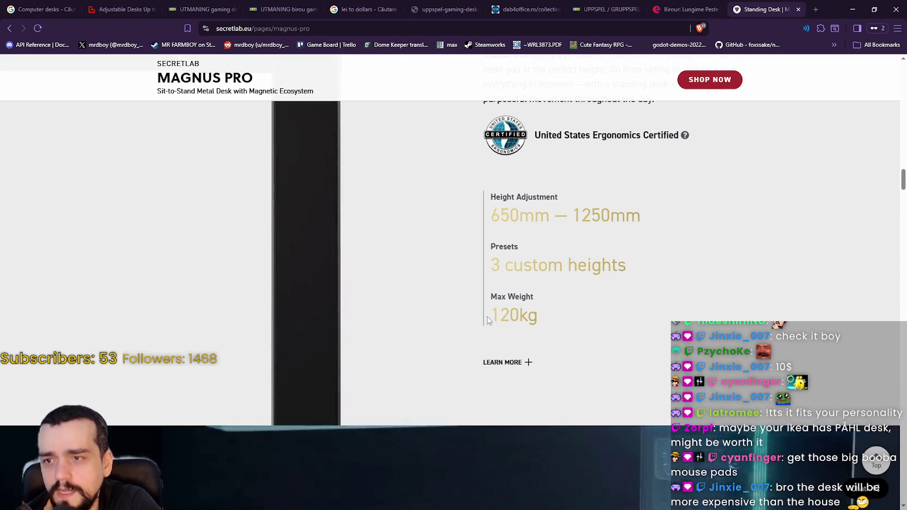
left_click_drag(491, 315, 543, 324)
left_click(636, 297)
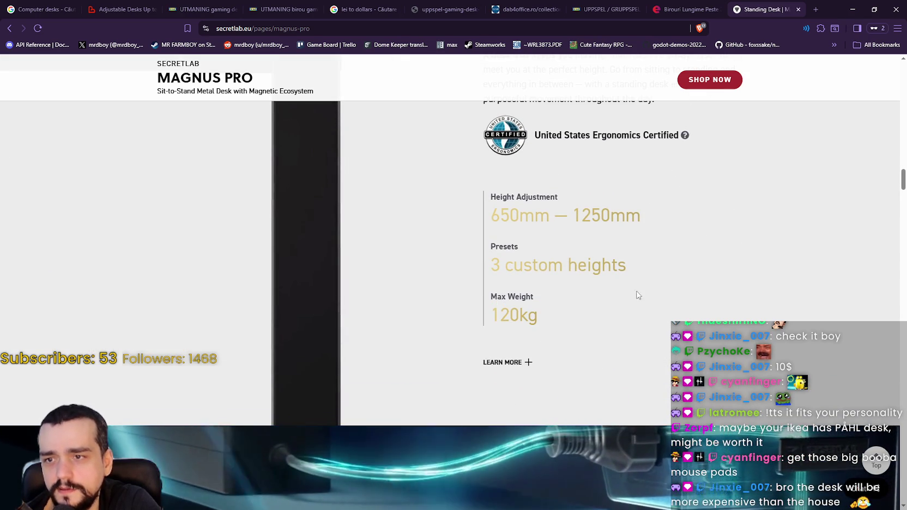
left_click_drag(639, 266, 490, 267)
left_click(490, 266)
left_click_drag(501, 216, 641, 216)
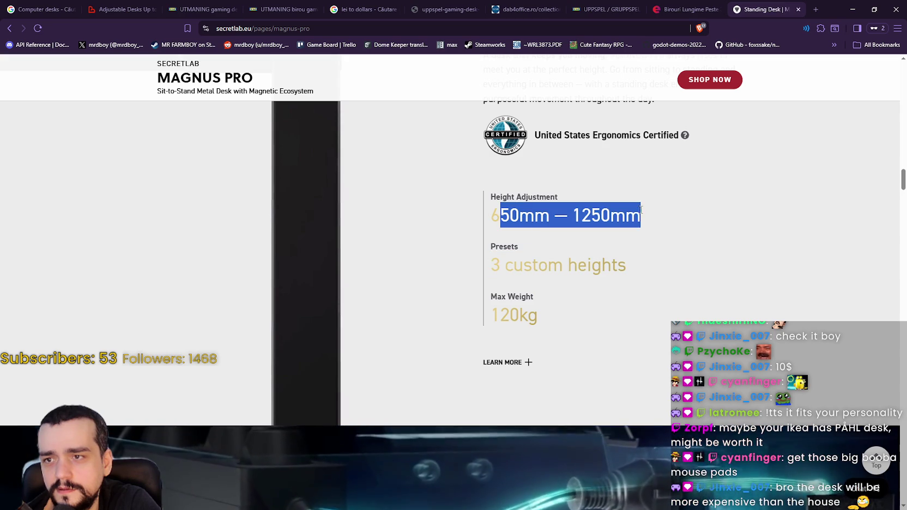
scroll(610, 258, "up", 1)
scroll(611, 281, "down", 4)
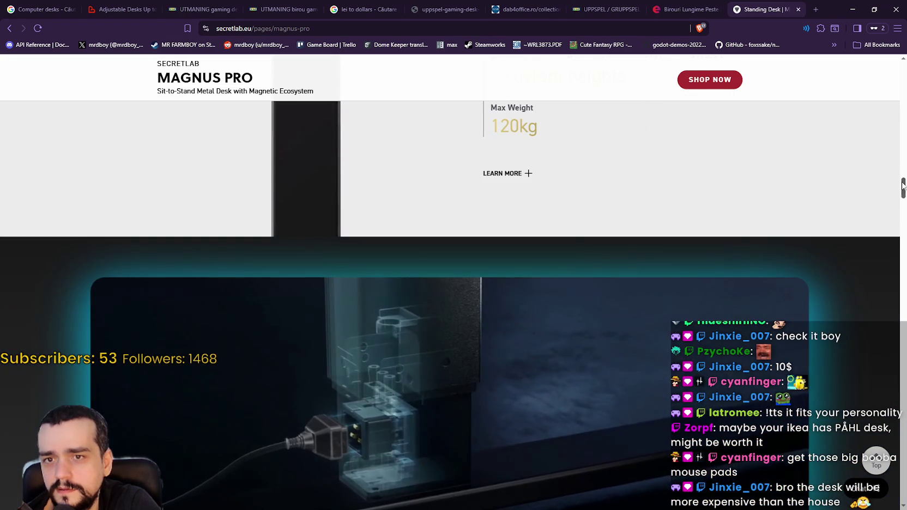
Scroll past the full-length cable management tray to the add-ons and accessories suite section
left_click_drag(903, 187, 903, 200)
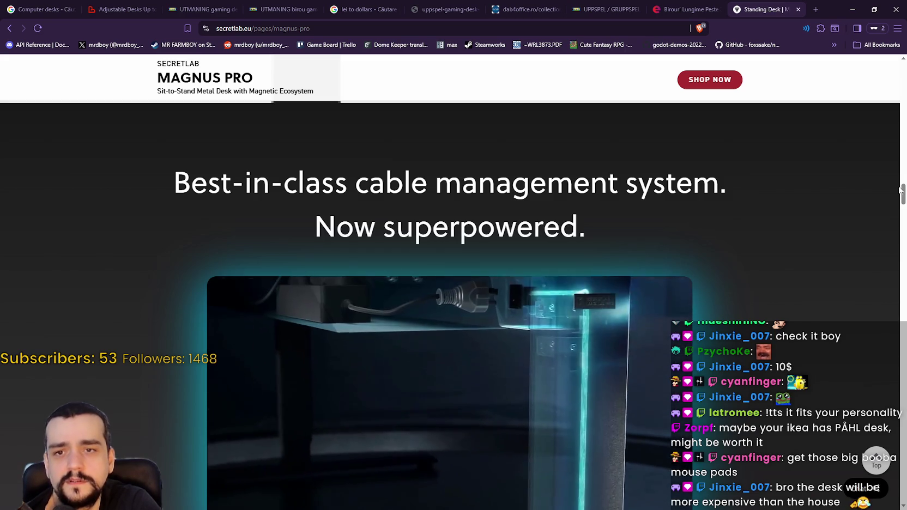
left_click_drag(900, 189, 900, 213)
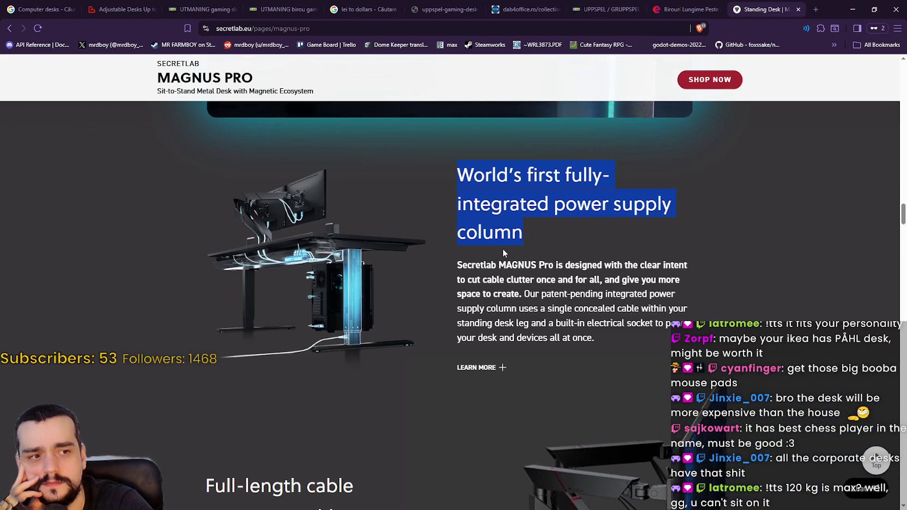
scroll(488, 271, "down", 5)
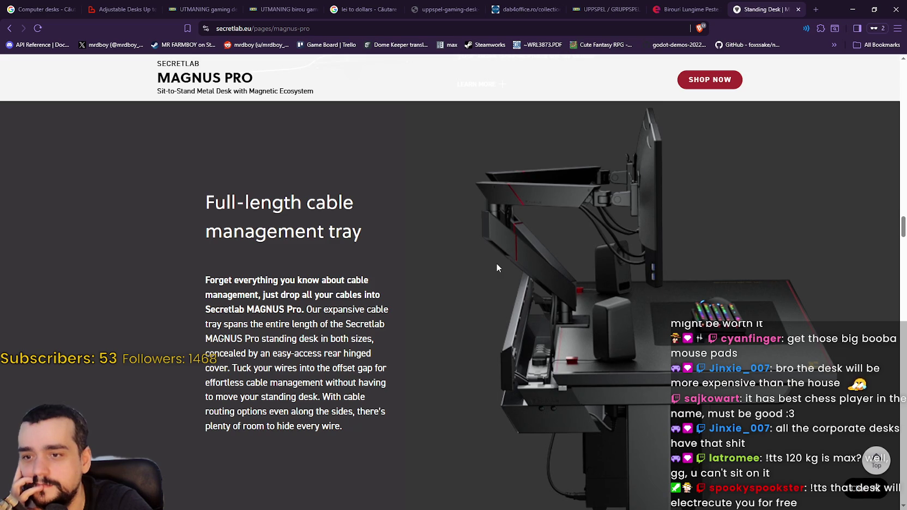
scroll(496, 268, "down", 1)
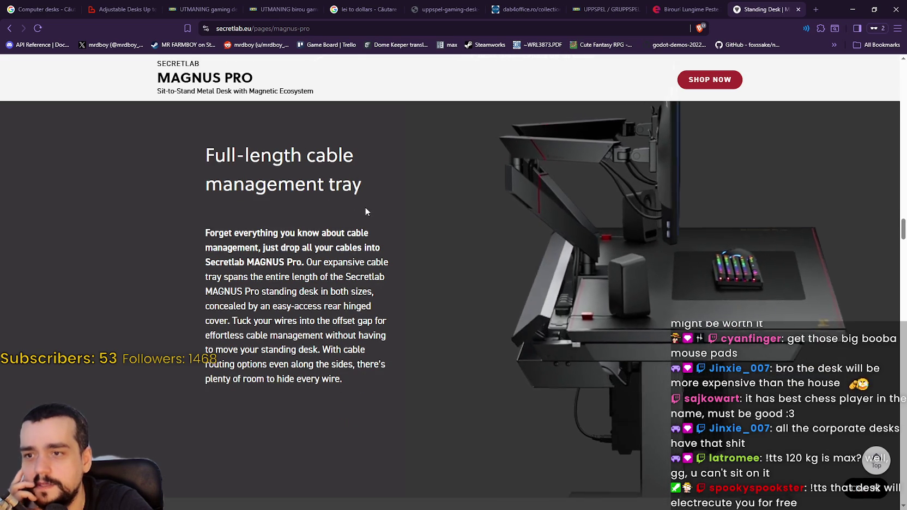
scroll(302, 361, "down", 7)
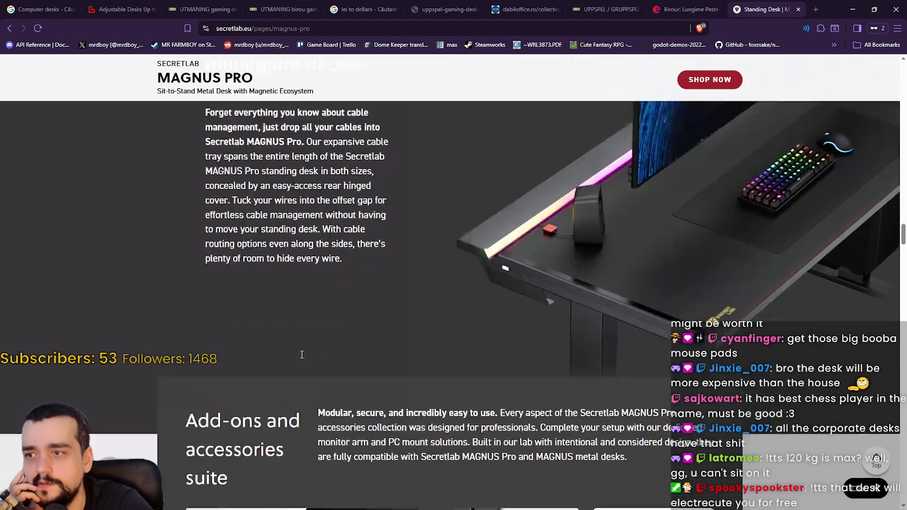
Show the monitor arm and Premium PC Mount accessories and select the PC Mount name
scroll(577, 375, "down", 5)
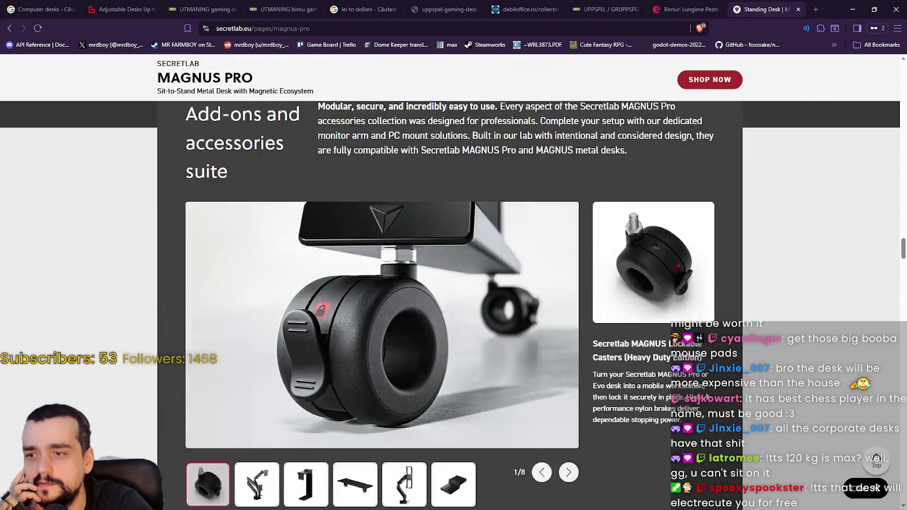
left_click(261, 300)
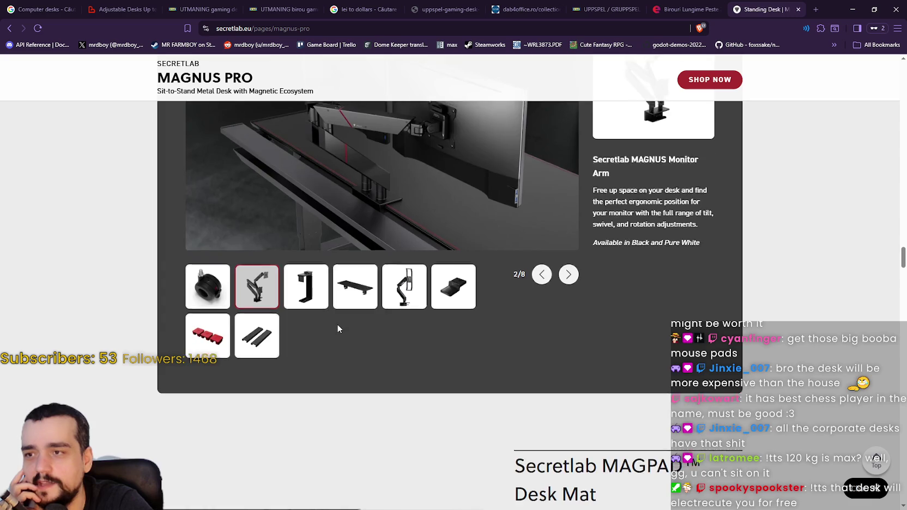
scroll(337, 324, "up", 4)
scroll(321, 360, "down", 2)
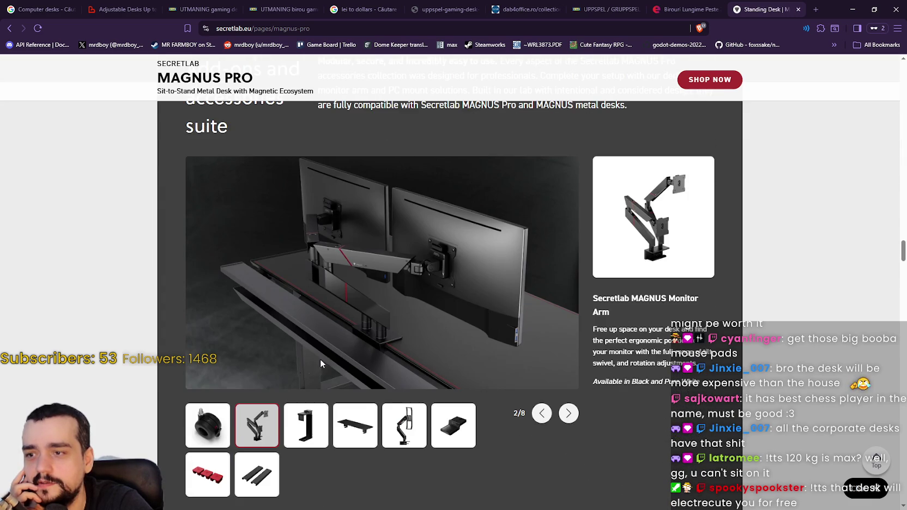
scroll(321, 337, "down", 1)
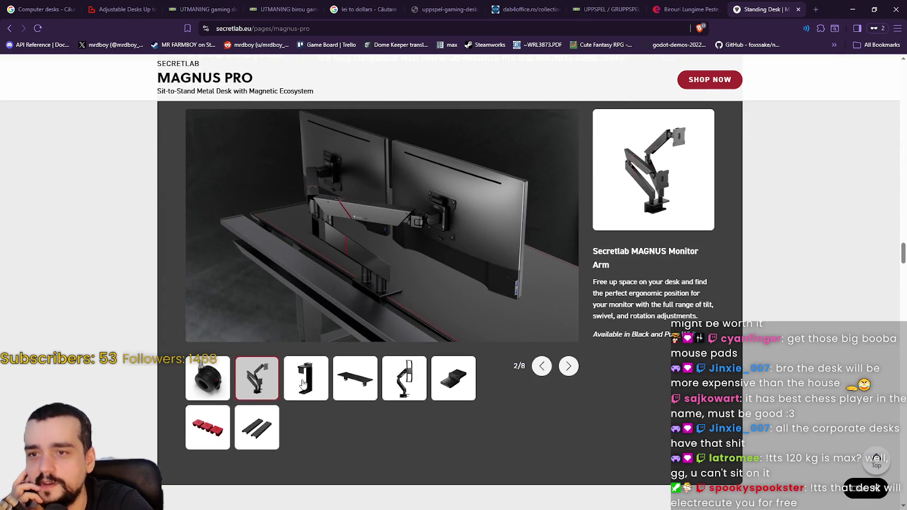
left_click(302, 382)
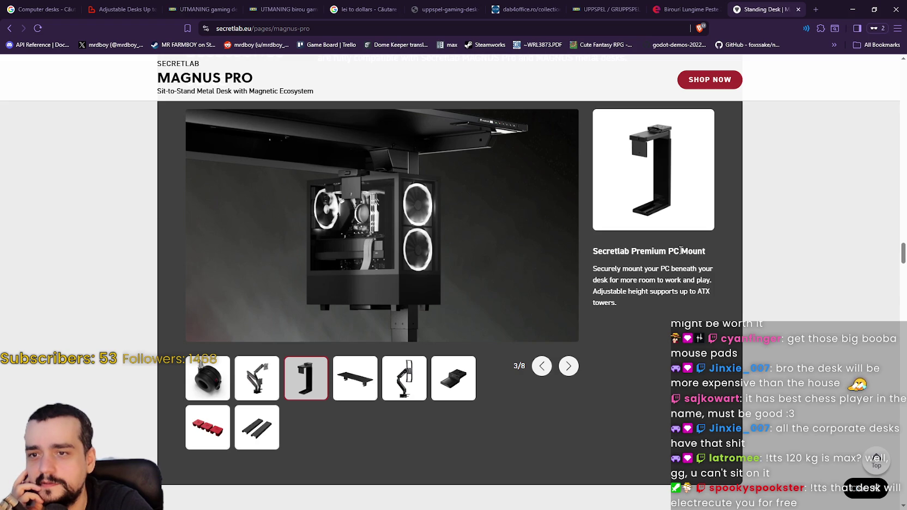
mouse_move(665, 249)
left_mouse_down()
mouse_move(578, 248)
mouse_move(636, 251)
left_mouse_up()
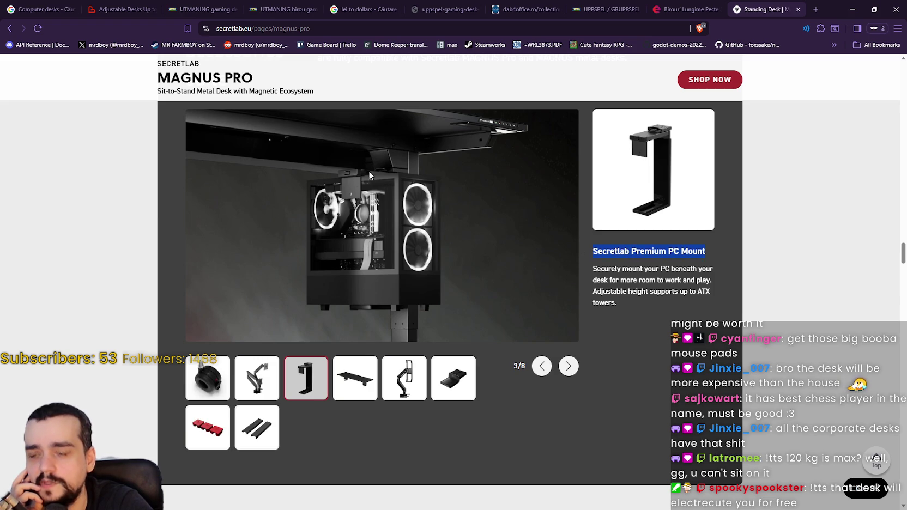
Cycle through the accessory gallery: monitor arms, Desk Riser, Headphone Hanger, Cable Anchors, back to PC Mount
left_click(256, 393)
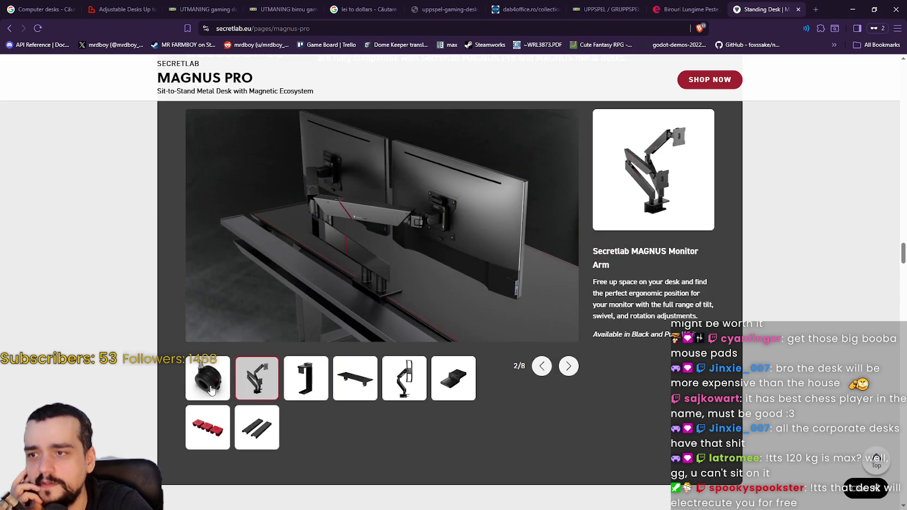
left_click(207, 390)
left_click(355, 393)
left_click(403, 402)
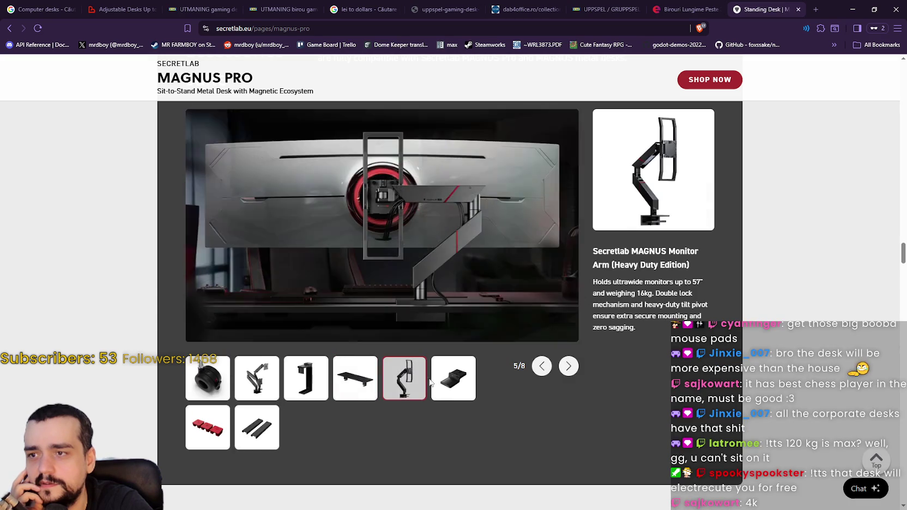
left_click(437, 386)
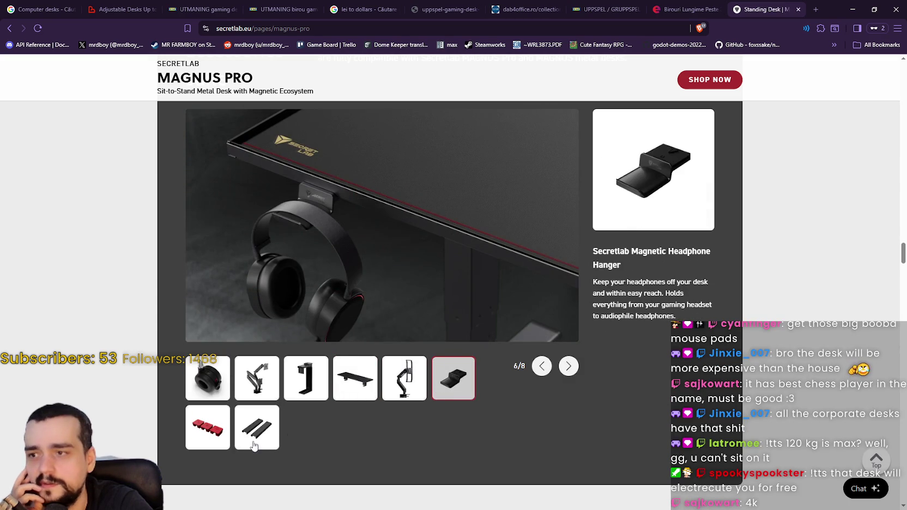
left_click(253, 446)
left_click(207, 428)
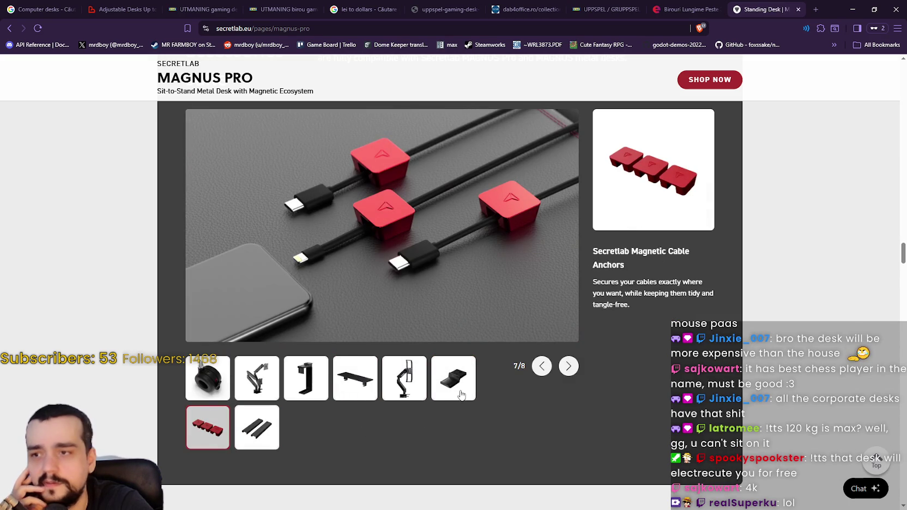
left_click(461, 393)
left_click(405, 387)
left_click(349, 387)
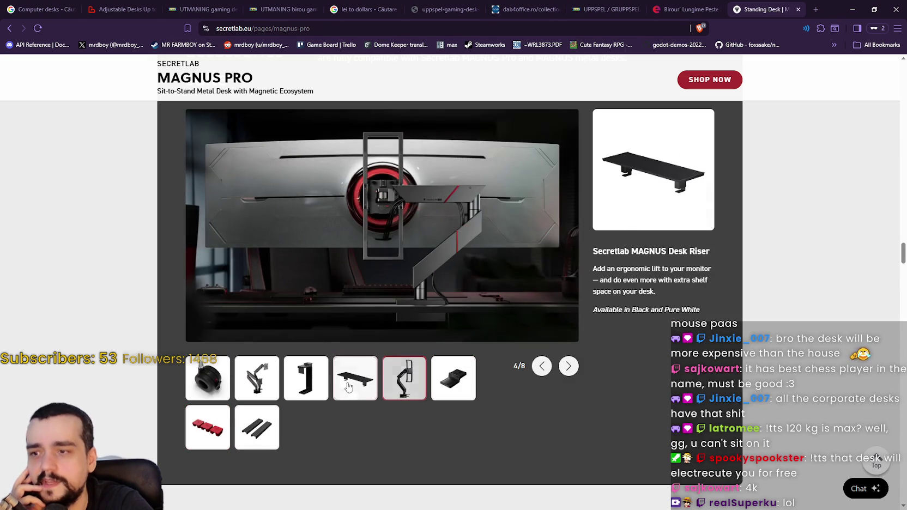
left_click(306, 381)
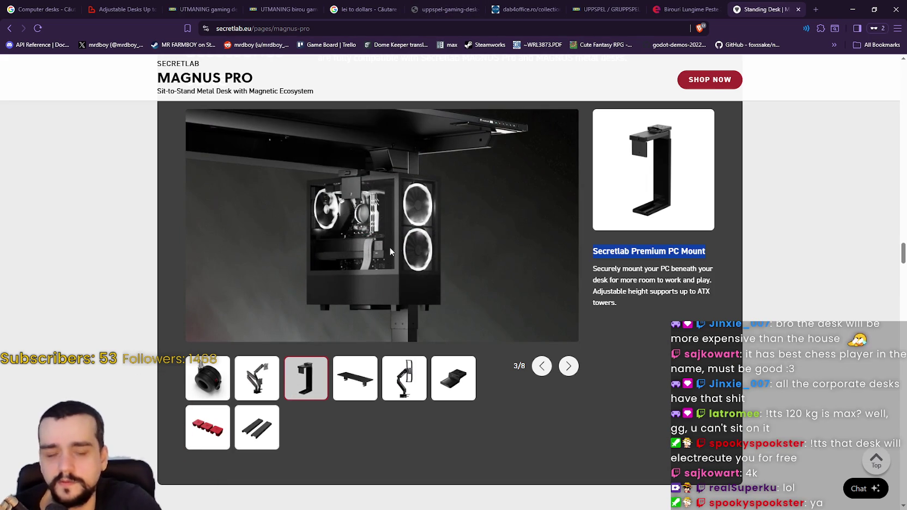
Scroll past MAGPAD, monitor arms, lighting, comparison and specs to the shop section
scroll(390, 251, "down", 7)
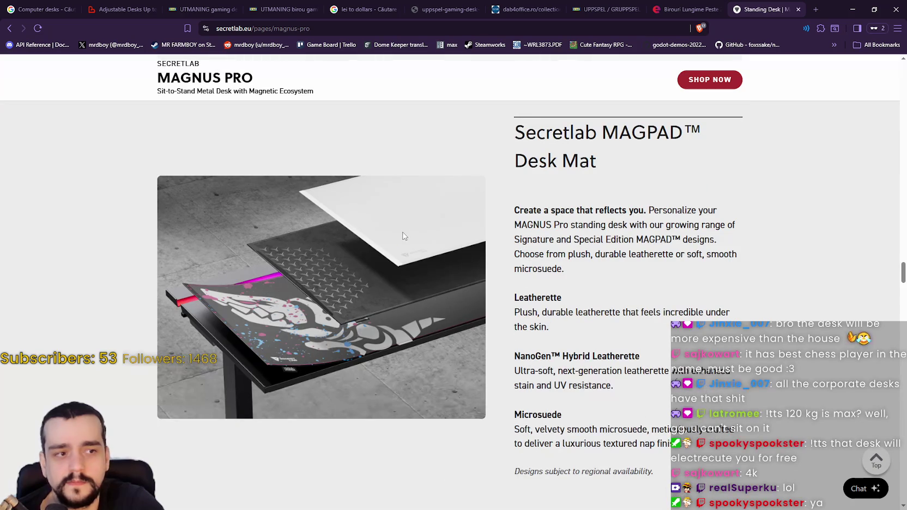
scroll(401, 235, "up", 7)
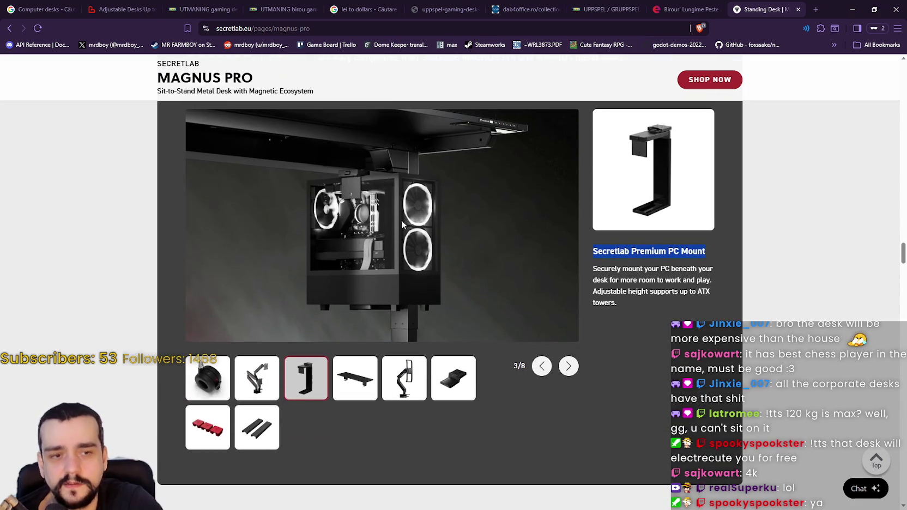
scroll(409, 215, "down", 2)
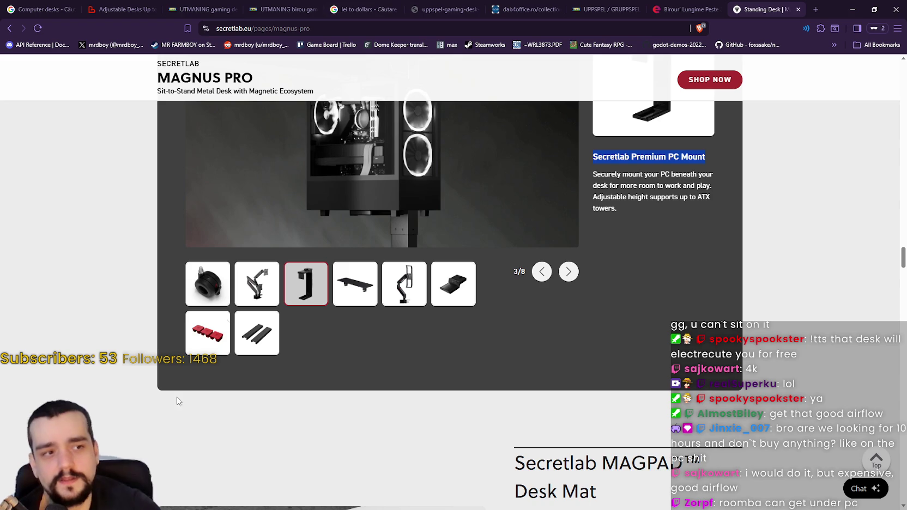
scroll(301, 314, "down", 10)
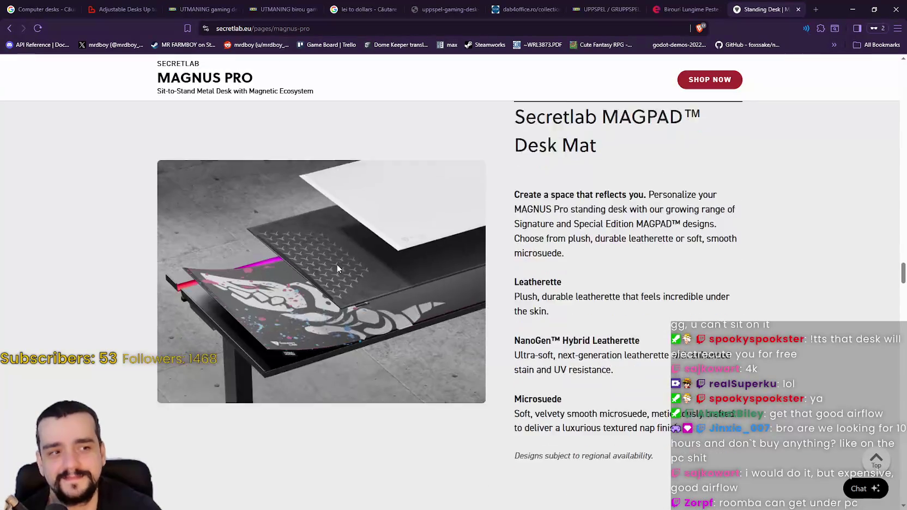
scroll(337, 267, "down", 4)
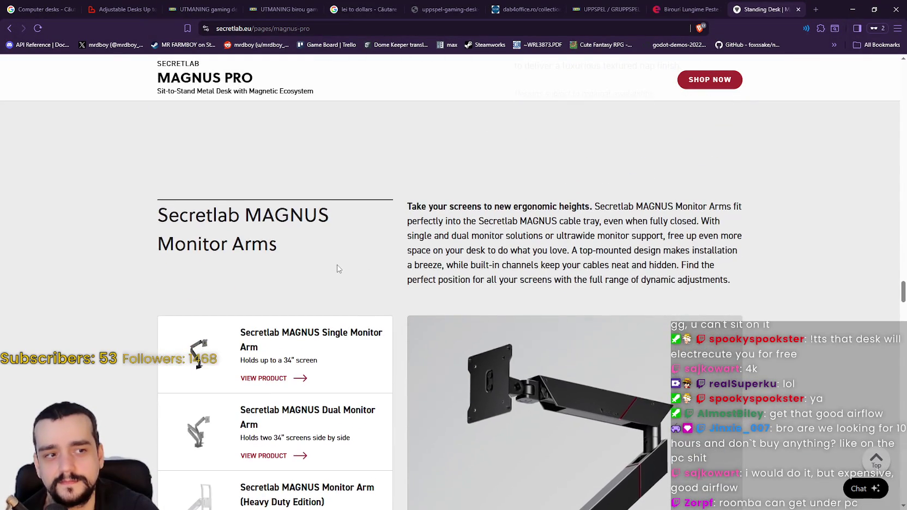
scroll(269, 214, "down", 4)
scroll(272, 215, "up", 2)
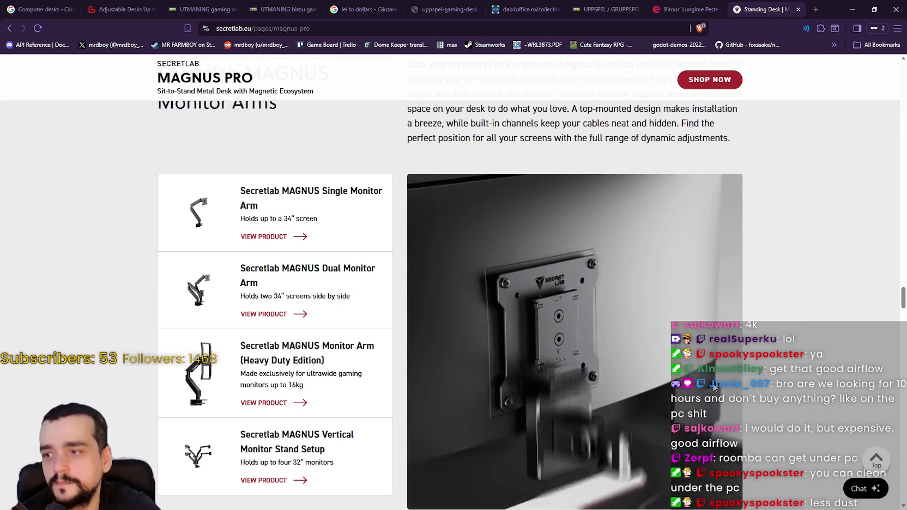
scroll(657, 471, "down", 8)
scroll(714, 387, "down", 6)
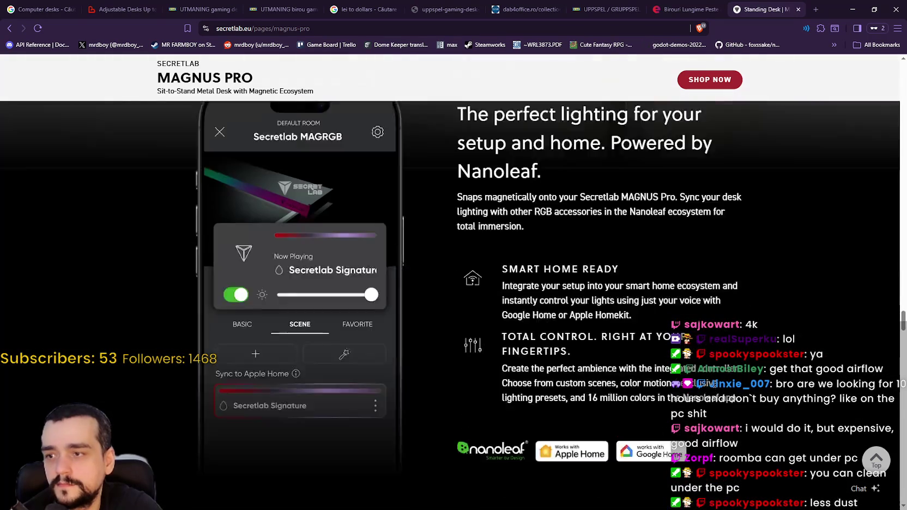
scroll(714, 387, "up", 3)
scroll(588, 321, "down", 10)
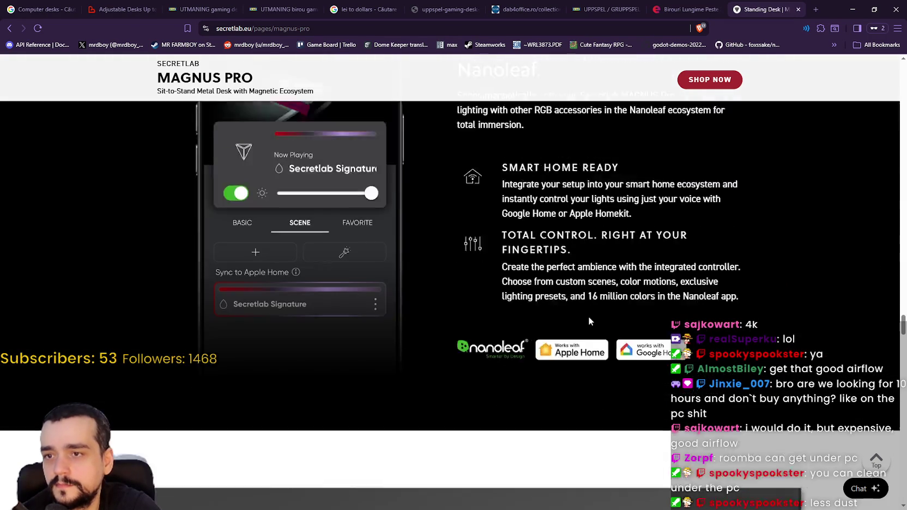
scroll(595, 331, "down", 6)
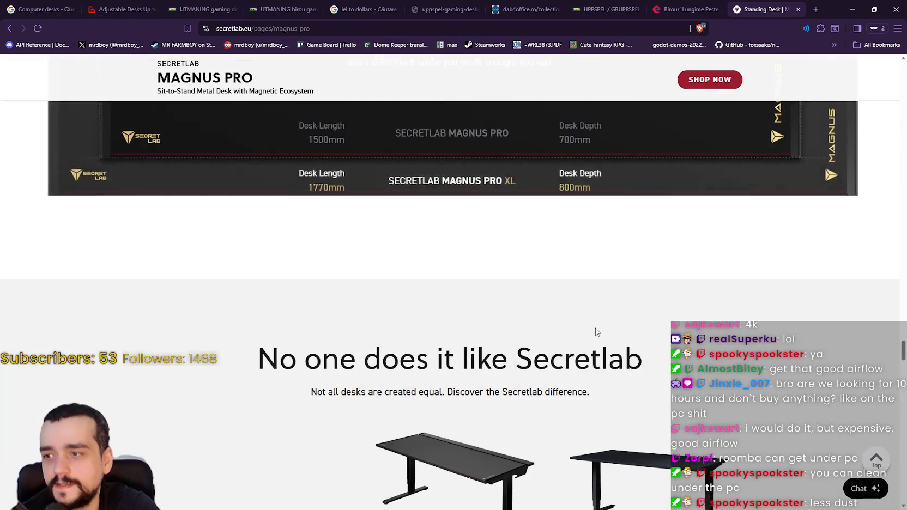
scroll(596, 331, "down", 12)
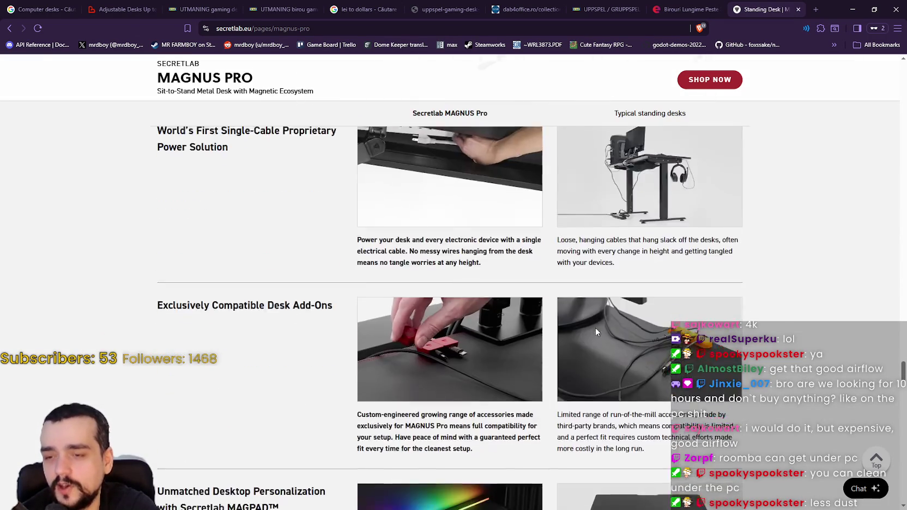
scroll(595, 331, "down", 15)
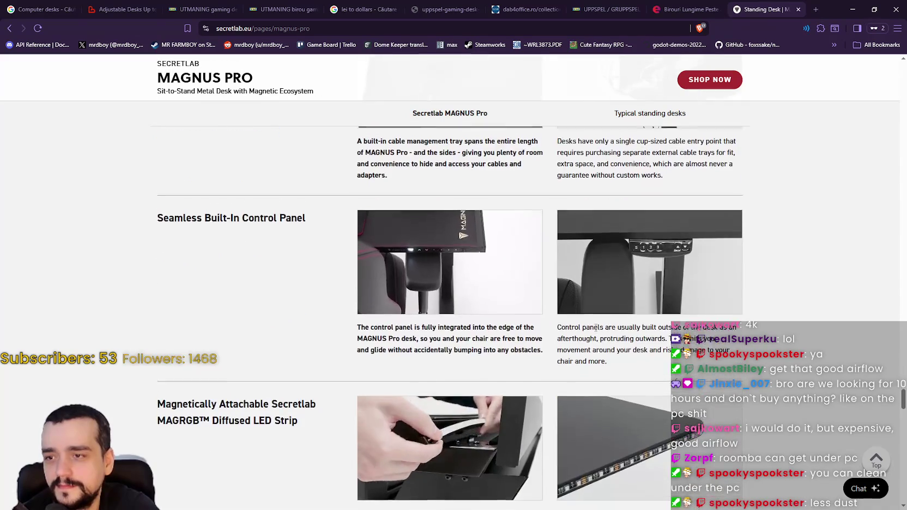
scroll(595, 330, "down", 9)
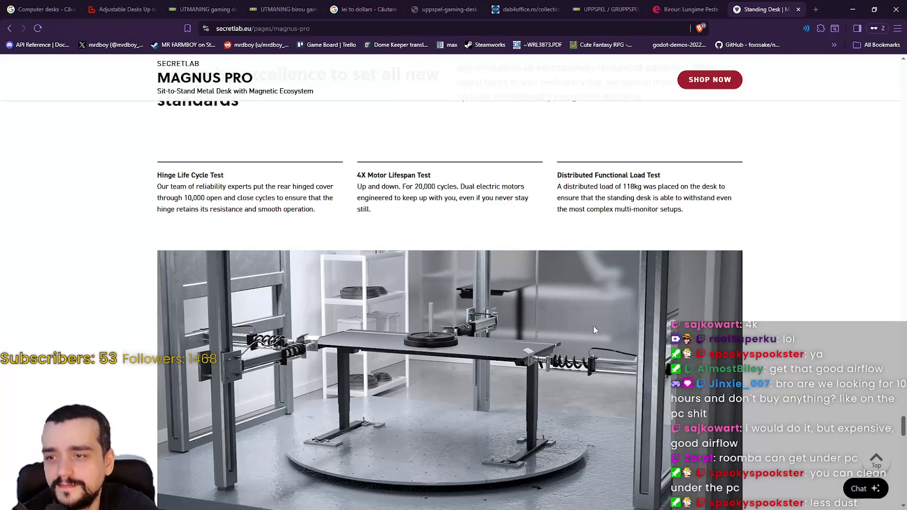
scroll(594, 327, "down", 3)
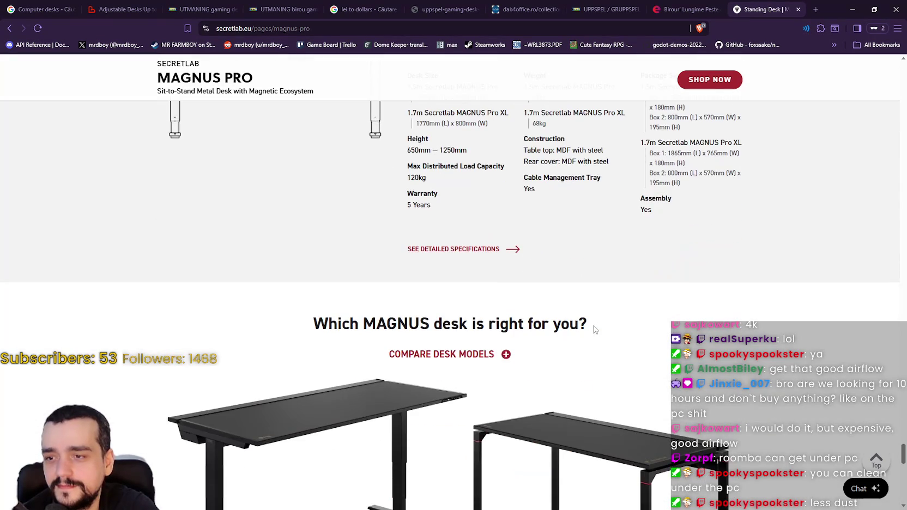
scroll(595, 330, "down", 4)
scroll(594, 330, "down", 6)
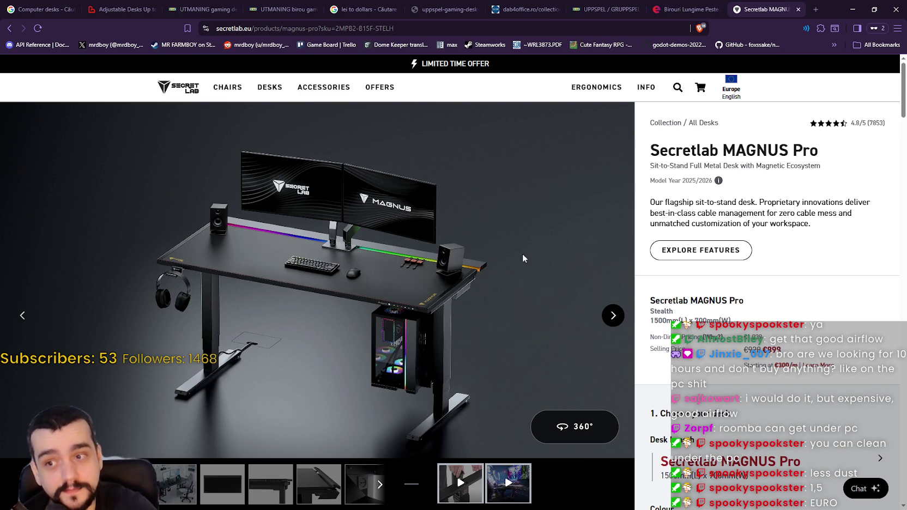
Scroll to the add-ons step, selecting the MAGNUS Pro's struck-through old price along the way
scroll(563, 314, "down", 2)
scroll(746, 329, "down", 1)
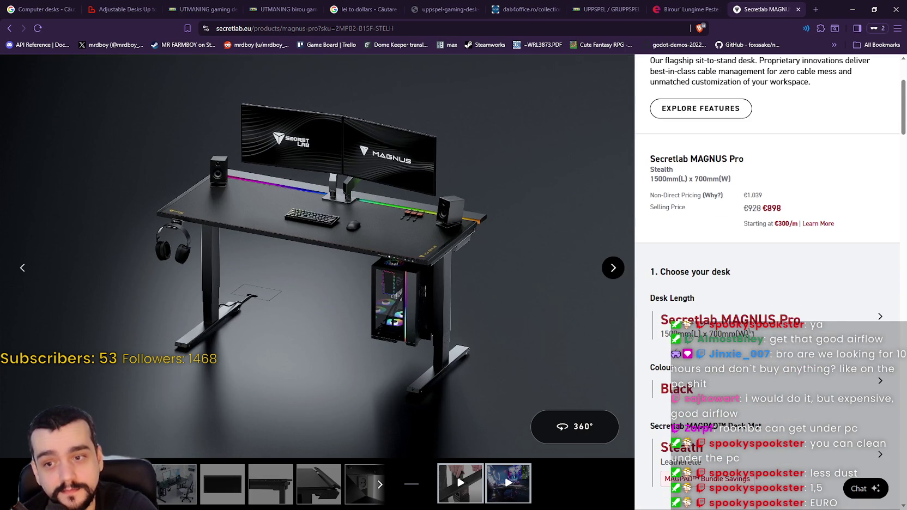
double_click(750, 207)
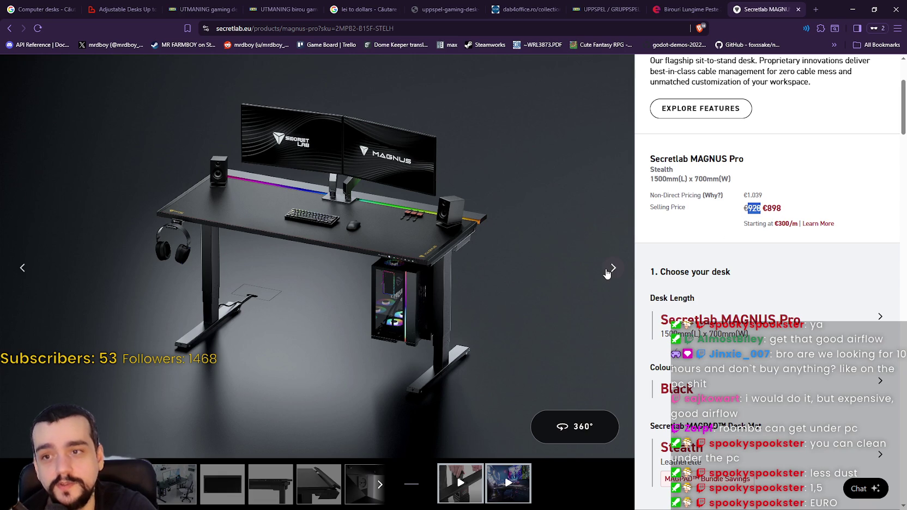
scroll(490, 321, "up", 3)
scroll(510, 310, "down", 10)
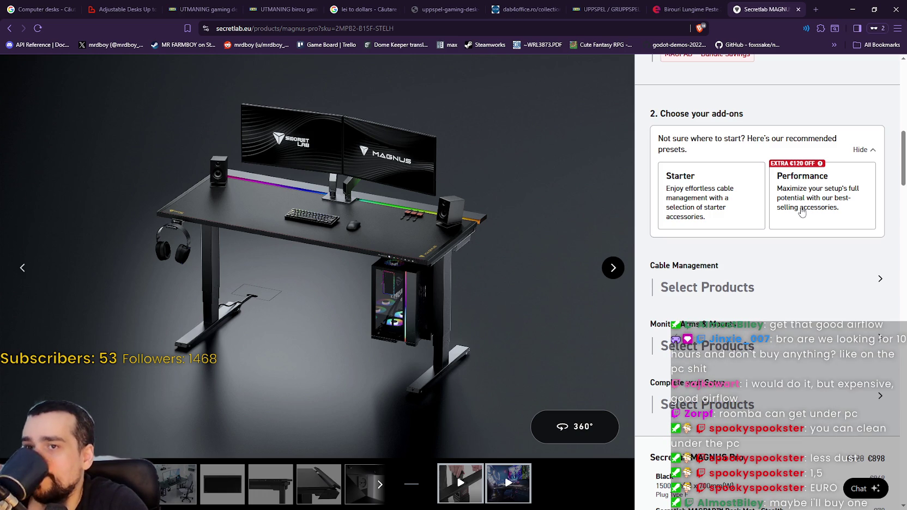
left_click(819, 193)
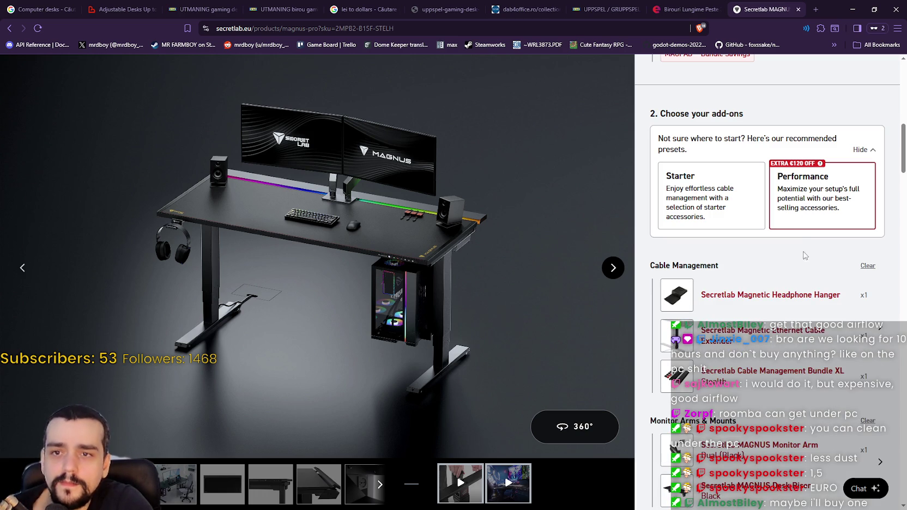
scroll(741, 196, "up", 10)
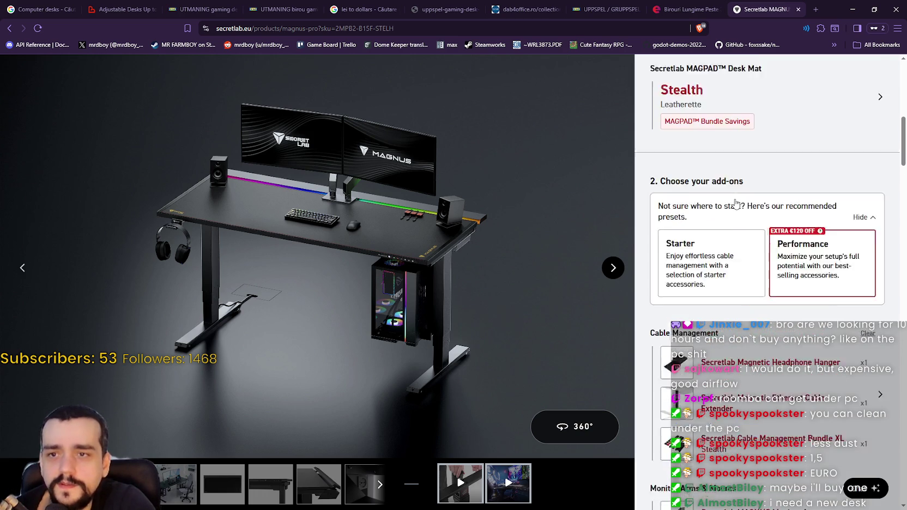
scroll(802, 292, "down", 6)
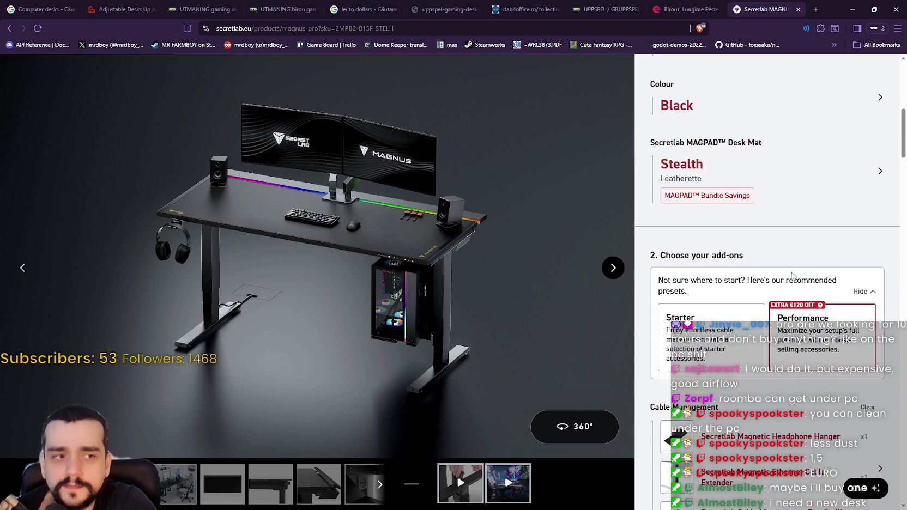
scroll(758, 253, "down", 2)
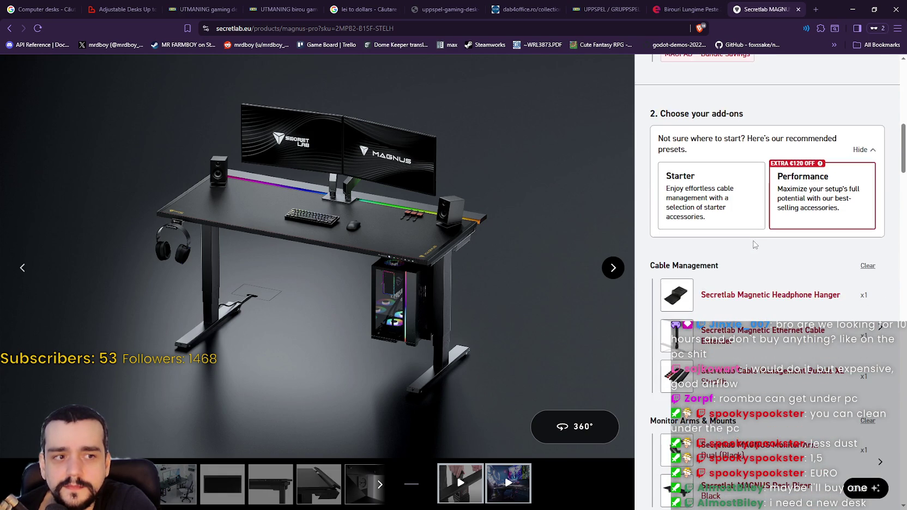
scroll(763, 245, "down", 5)
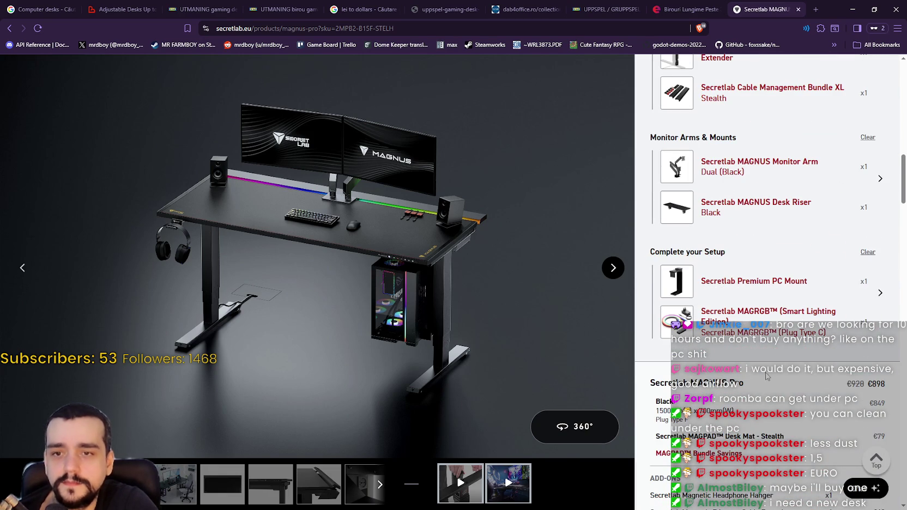
scroll(766, 373, "down", 2)
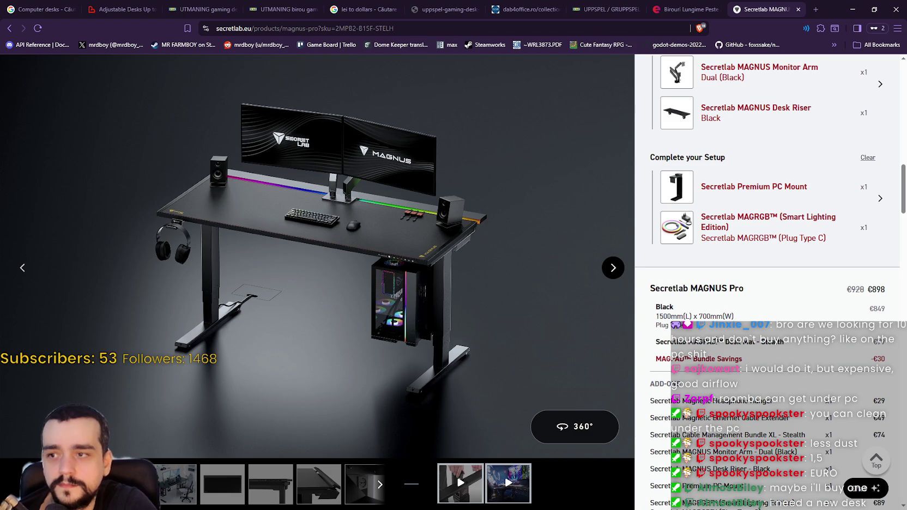
scroll(360, 207, "down", 2)
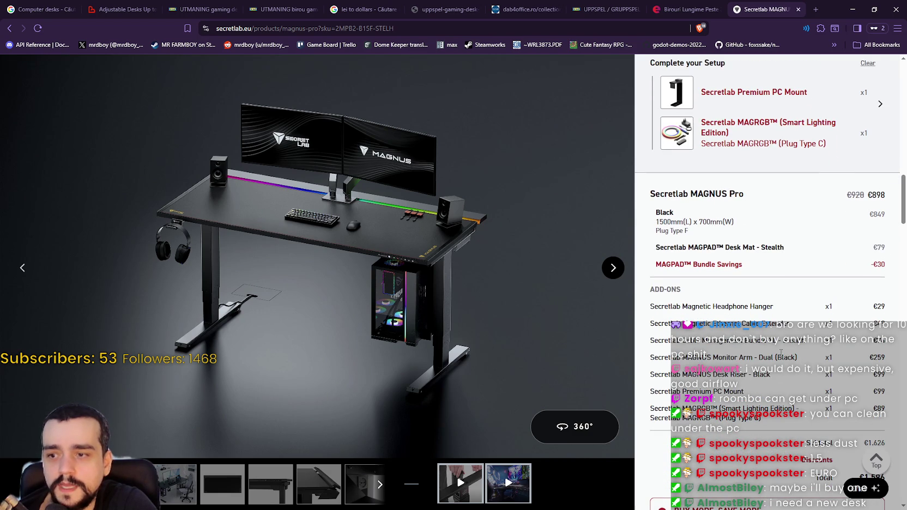
scroll(782, 346, "down", 2)
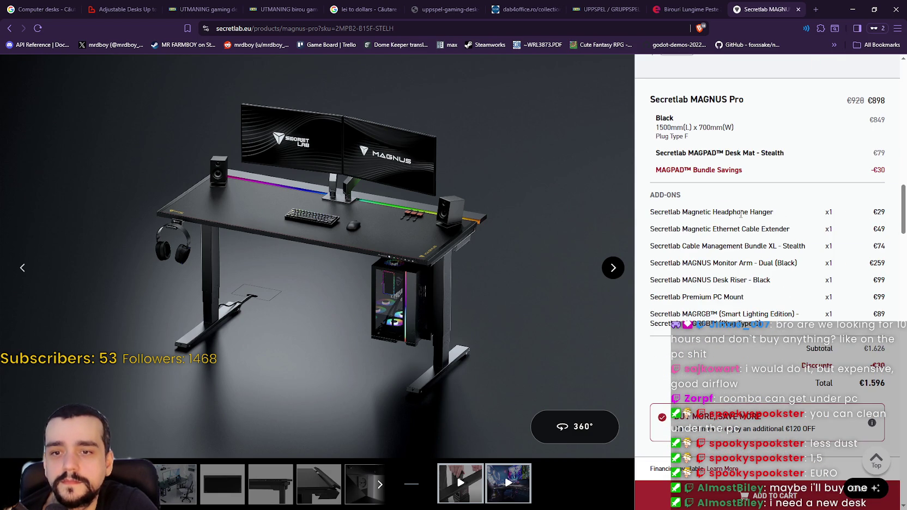
scroll(745, 264, "down", 2)
mouse_move(833, 254)
left_mouse_down()
mouse_move(884, 300)
mouse_move(816, 289)
left_mouse_up()
left_click(725, 272)
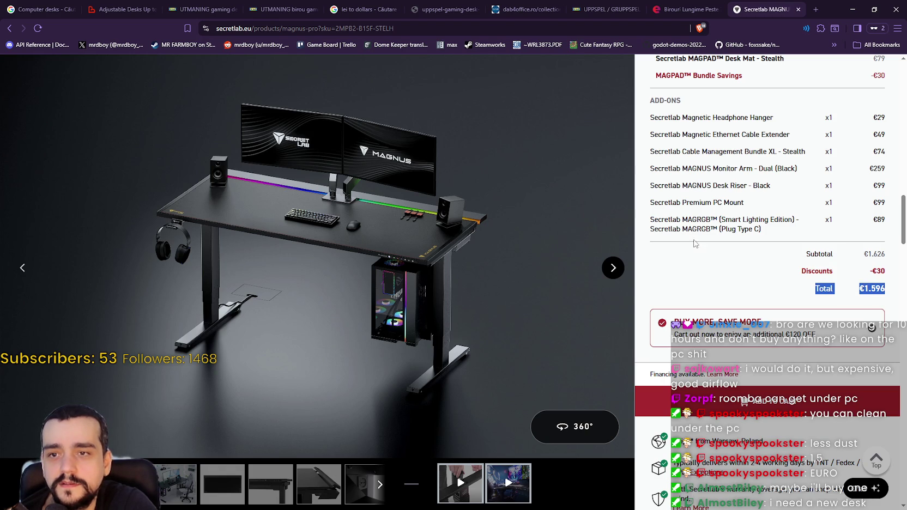
left_click(767, 179)
left_click_drag(805, 152, 702, 151)
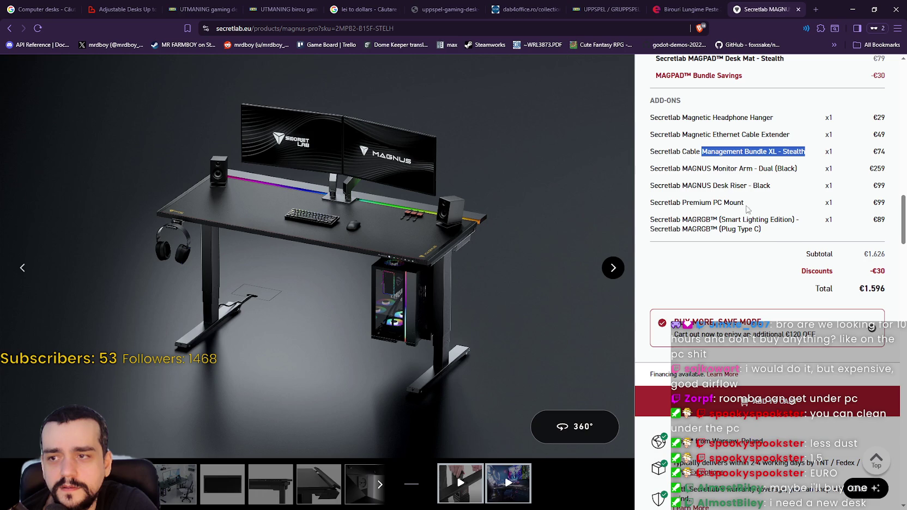
mouse_move(769, 226)
left_mouse_down()
mouse_move(676, 149)
mouse_move(678, 185)
left_mouse_up()
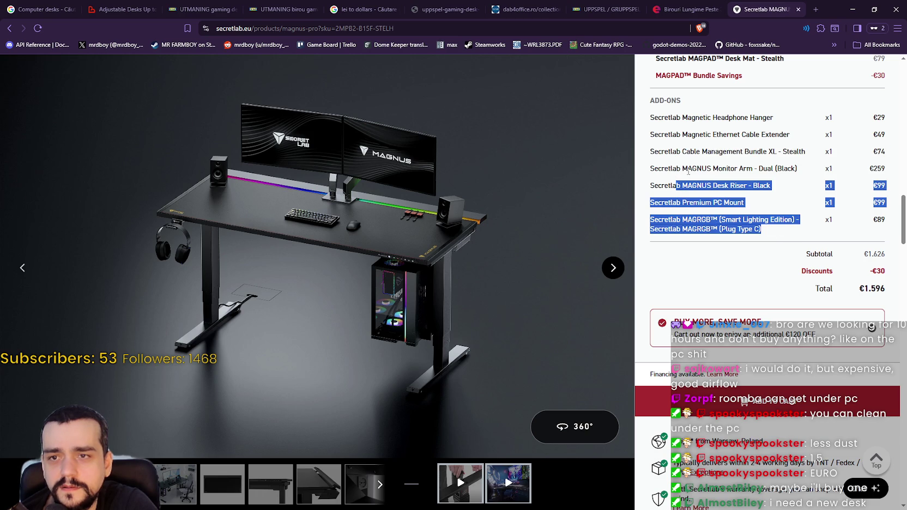
left_click(736, 170)
left_click_drag(736, 169, 798, 171)
scroll(790, 284, "up", 15)
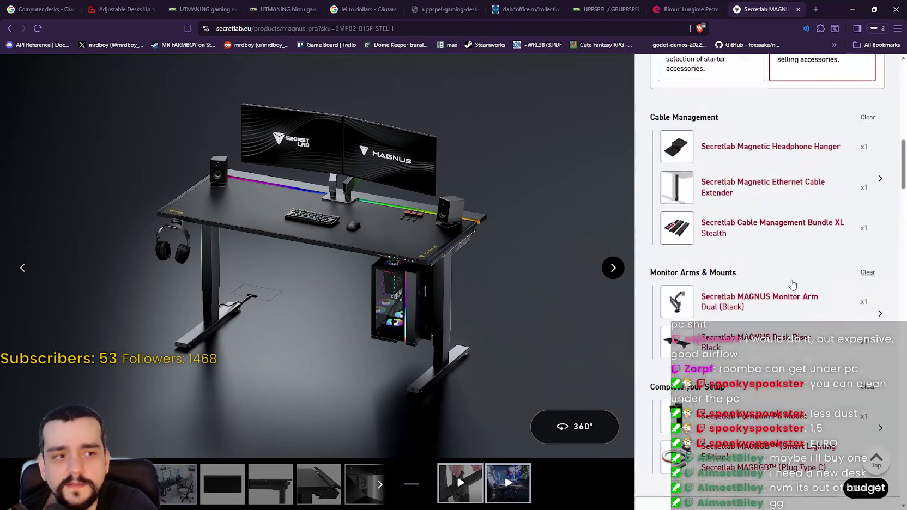
Review the add-on rows and prices, highlighting the MAGPAD Bundle Savings line
scroll(790, 284, "up", 10)
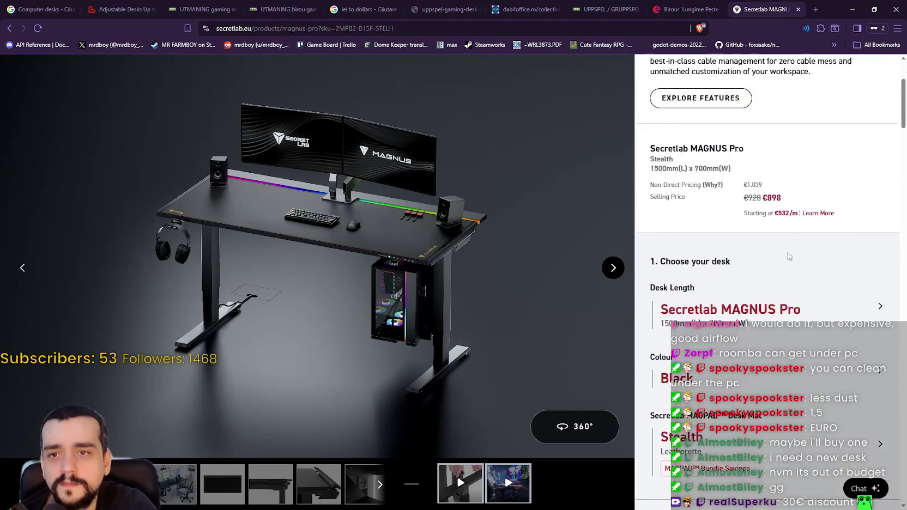
scroll(771, 264, "down", 6)
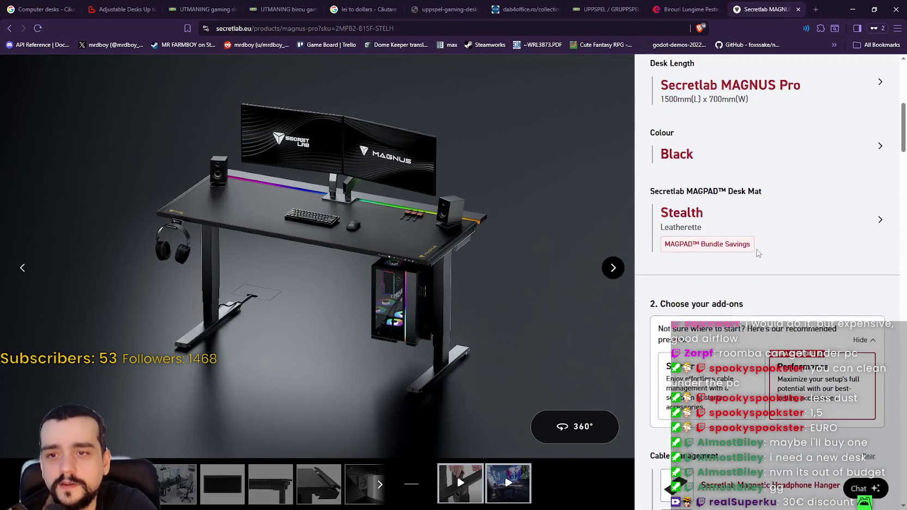
scroll(714, 300, "down", 4)
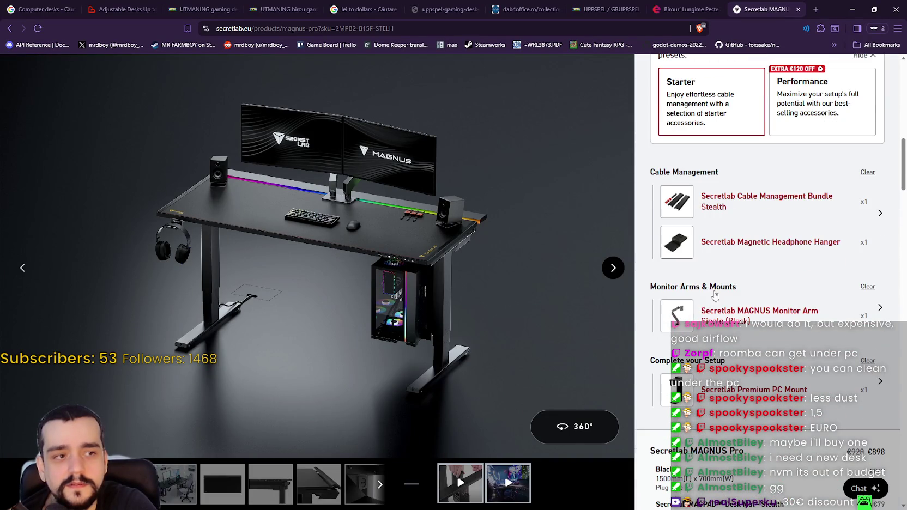
scroll(769, 273, "down", 2)
scroll(772, 280, "down", 3)
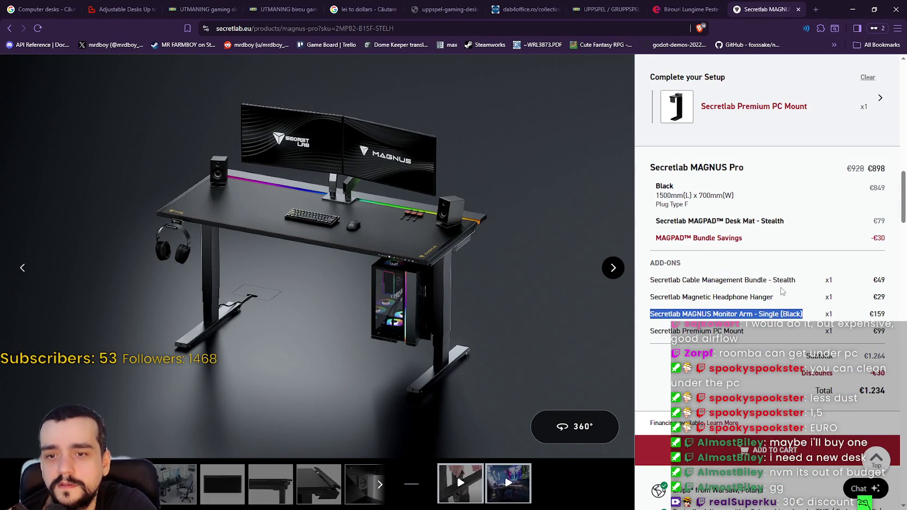
left_click(801, 341)
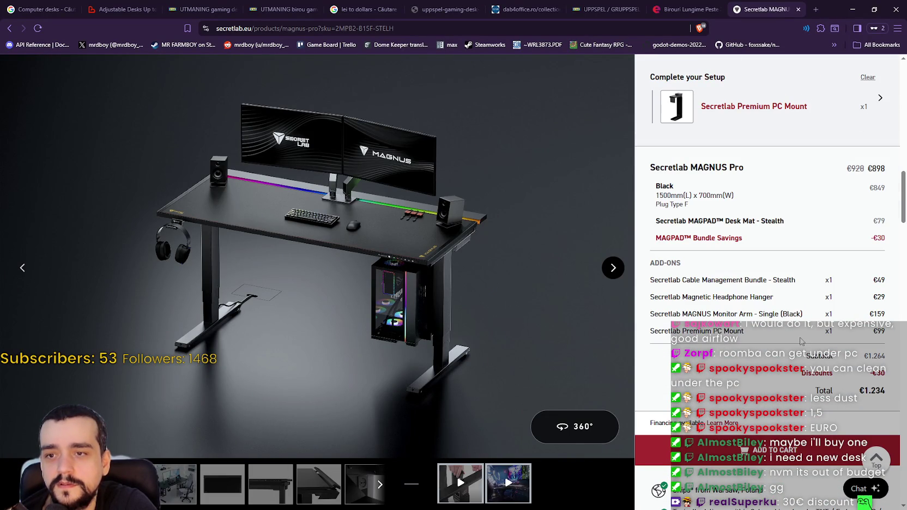
left_click_drag(816, 260, 864, 338)
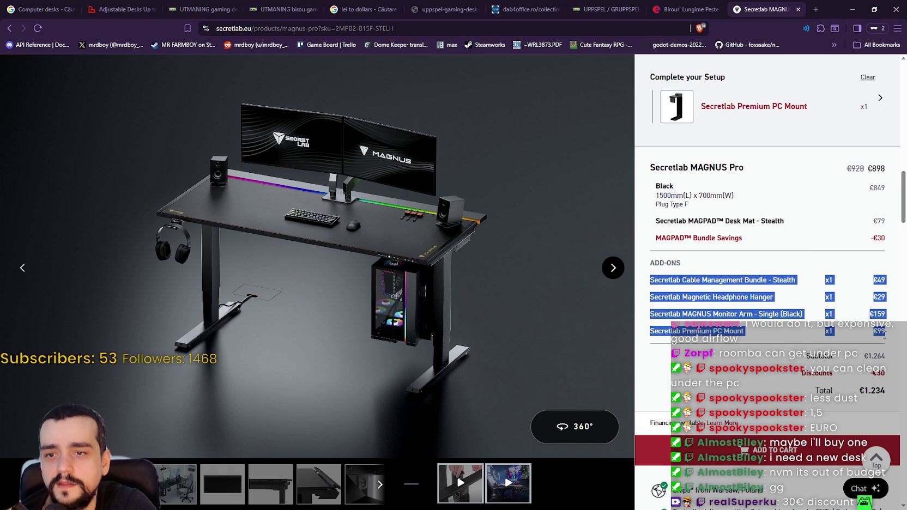
left_click(792, 350)
mouse_move(729, 239)
left_mouse_down()
mouse_move(627, 237)
mouse_move(650, 238)
left_mouse_up()
Clear cable management, monitor arm and PC Mount add-ons, apply Starter, and open Cable Management choices
scroll(758, 300, "up", 7)
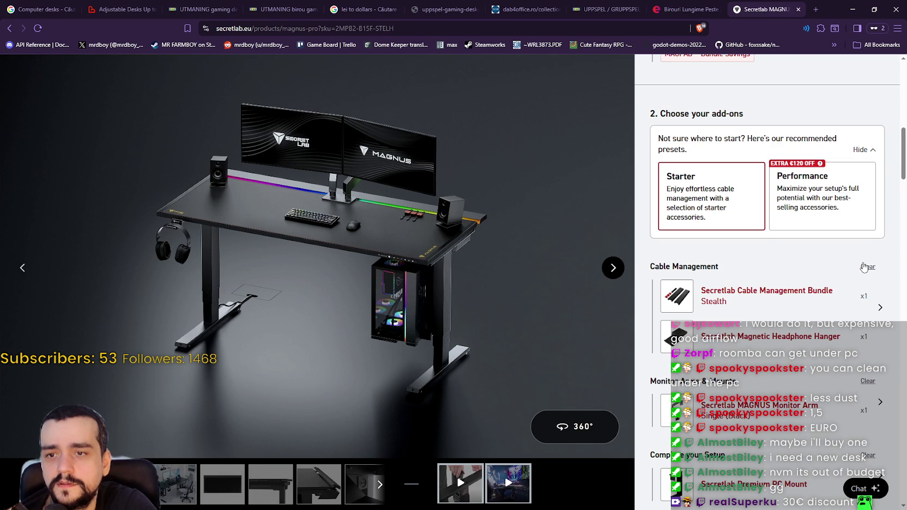
left_click(864, 267)
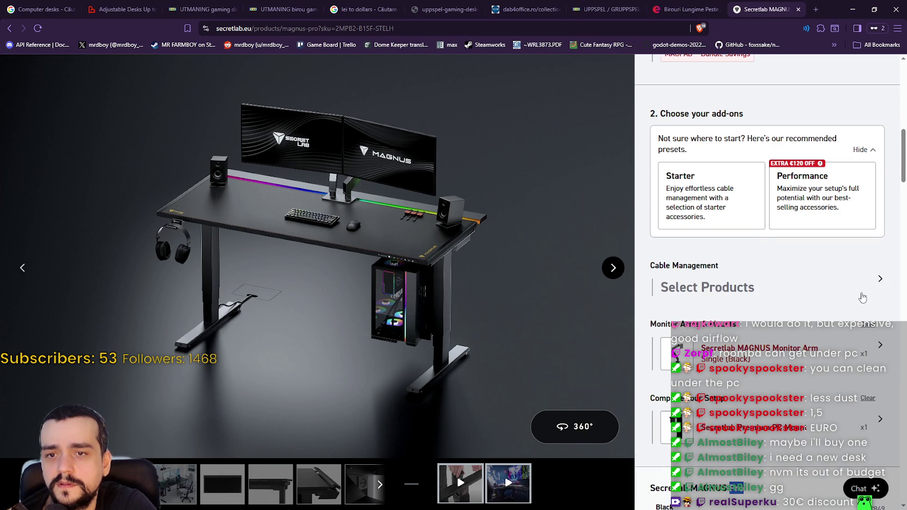
scroll(864, 292, "down", 1)
left_click(869, 279)
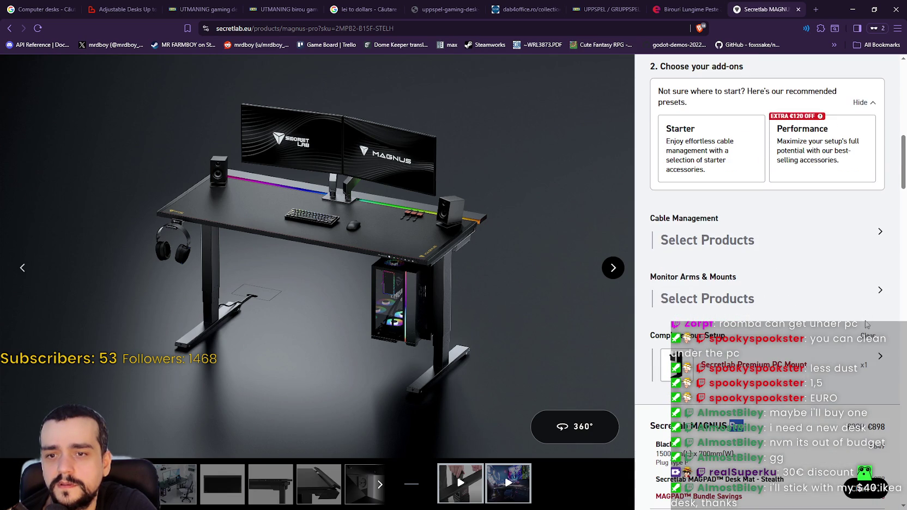
left_click(867, 337)
left_click(711, 165)
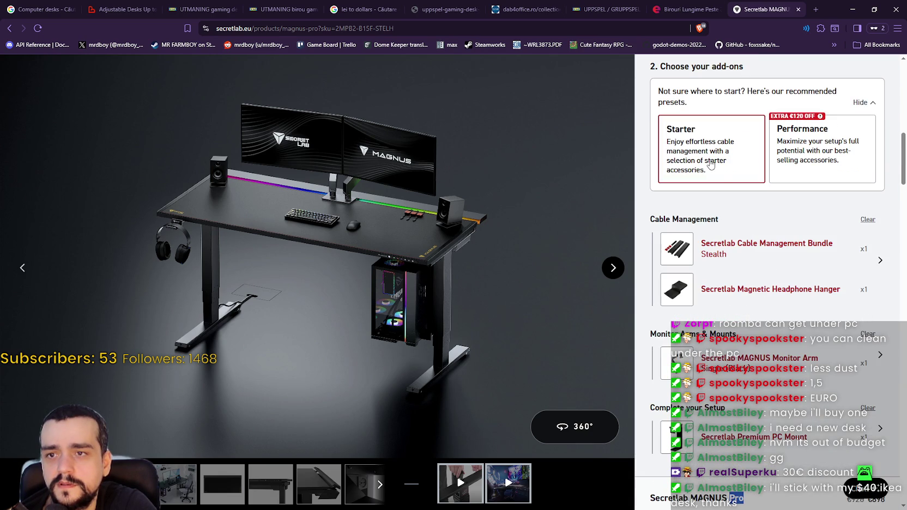
left_click(861, 225)
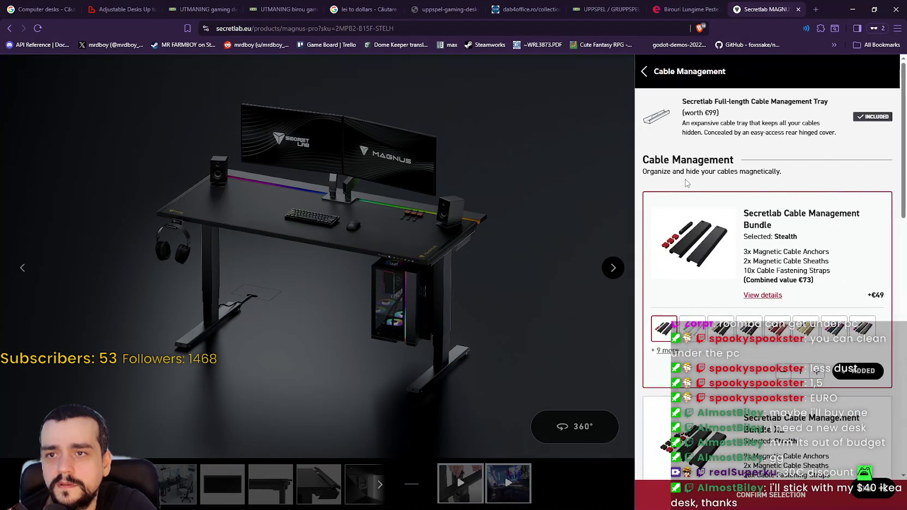
Close the Cable Management panel, clear the Starter add-ons, and advance the desk gallery one photo
left_click(645, 71)
left_click(688, 145)
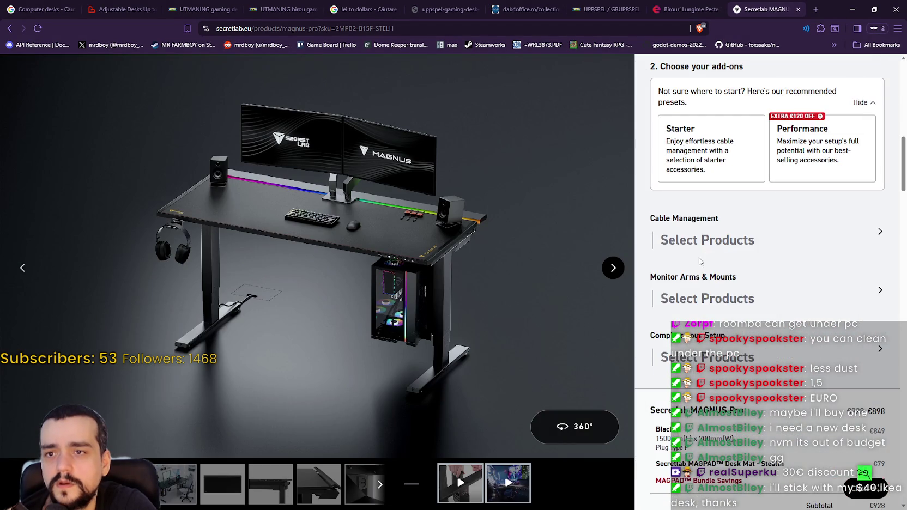
scroll(748, 288, "down", 3)
scroll(752, 288, "down", 2)
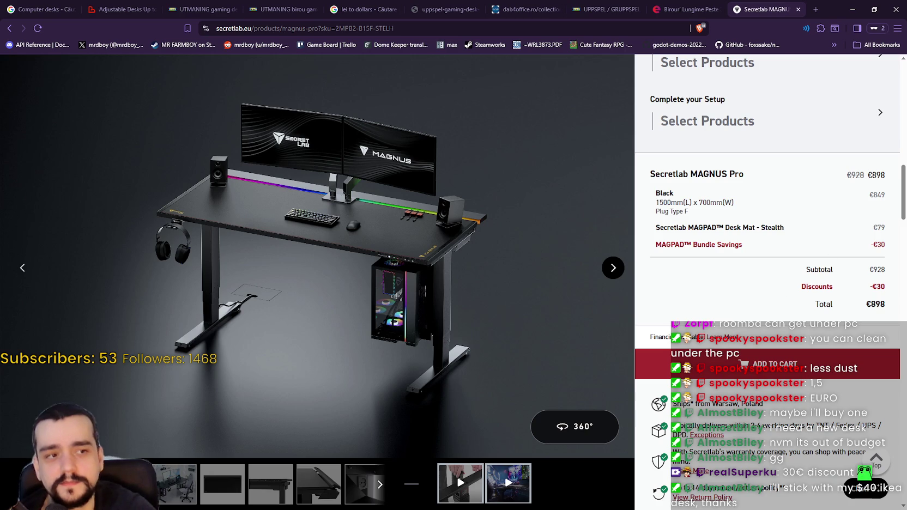
scroll(857, 289, "down", 5)
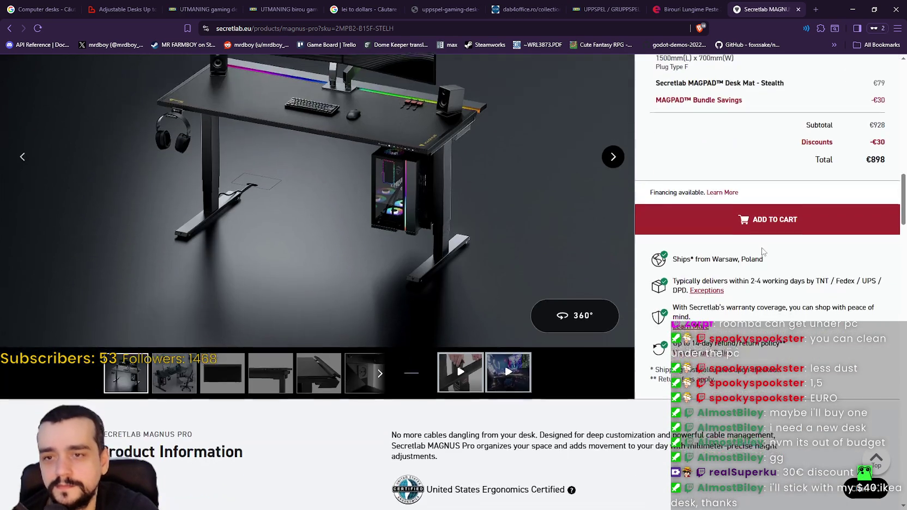
scroll(774, 317, "down", 9)
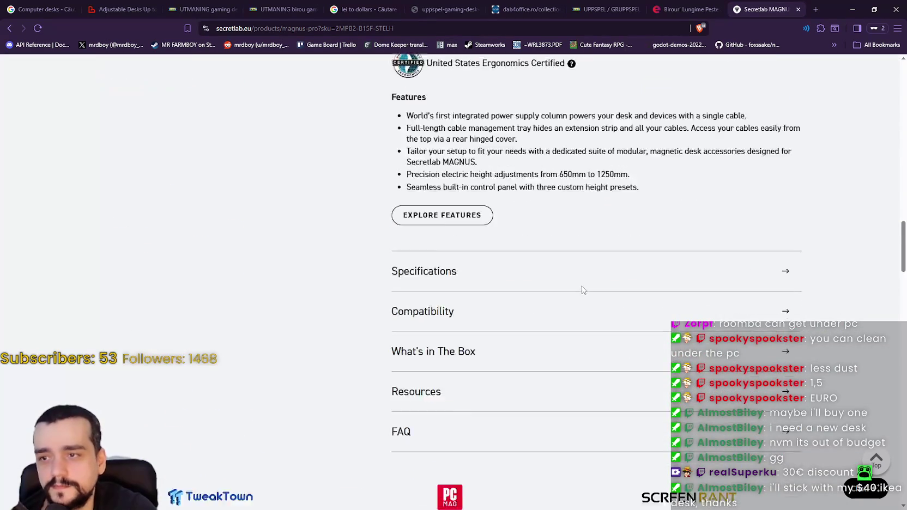
scroll(586, 294, "up", 15)
scroll(708, 327, "down", 3)
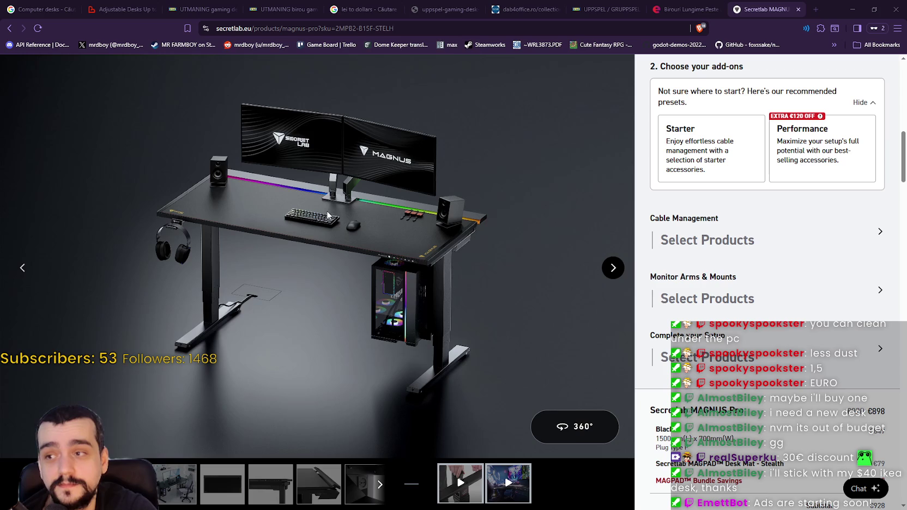
left_click(617, 273)
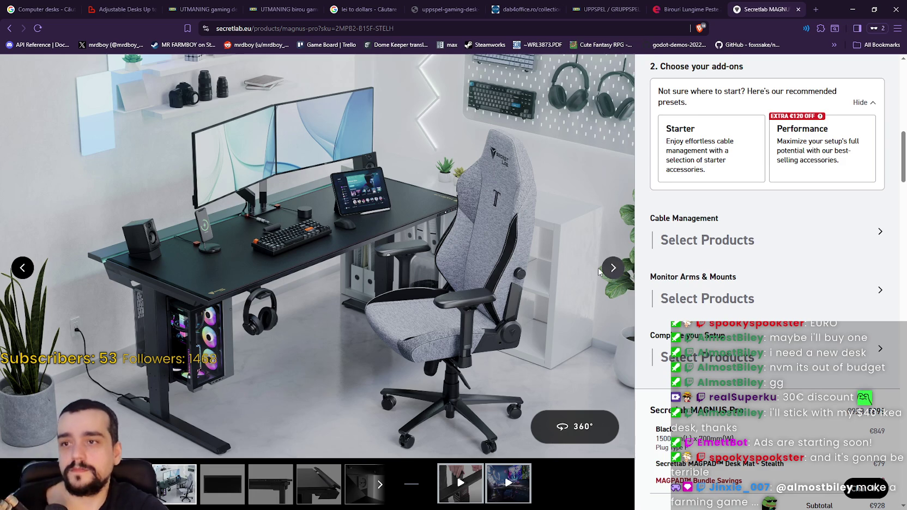
scroll(597, 270, "up", 1)
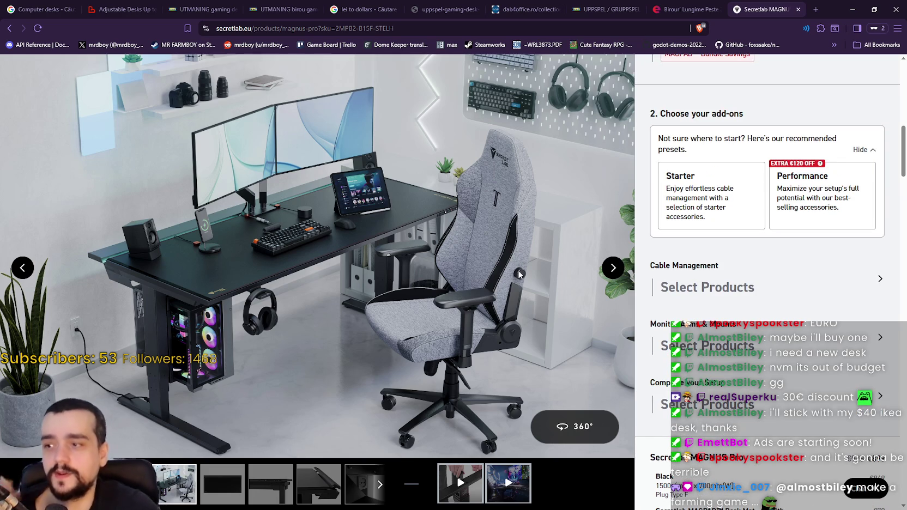
Page through the desk photos—control panel, power socket, cable tray—to the RGB-lit edge close-up
left_click(613, 270)
left_click(613, 268)
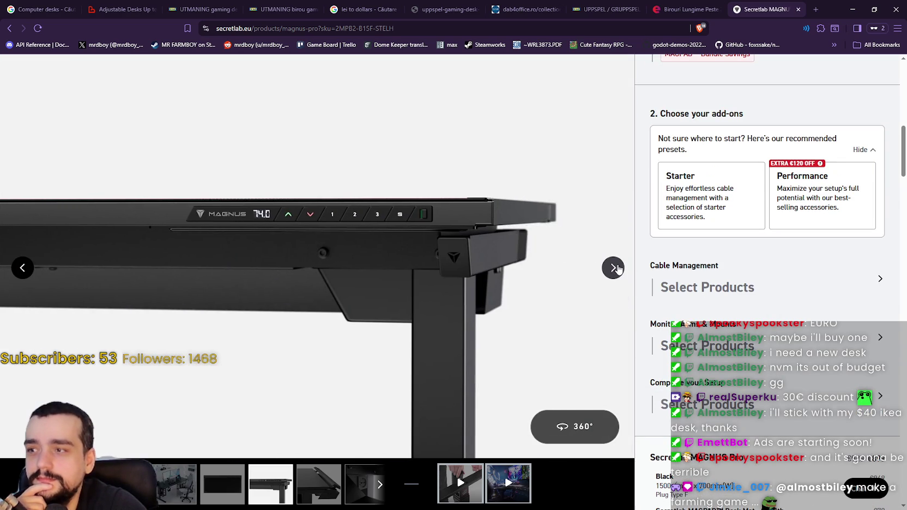
left_click(614, 268)
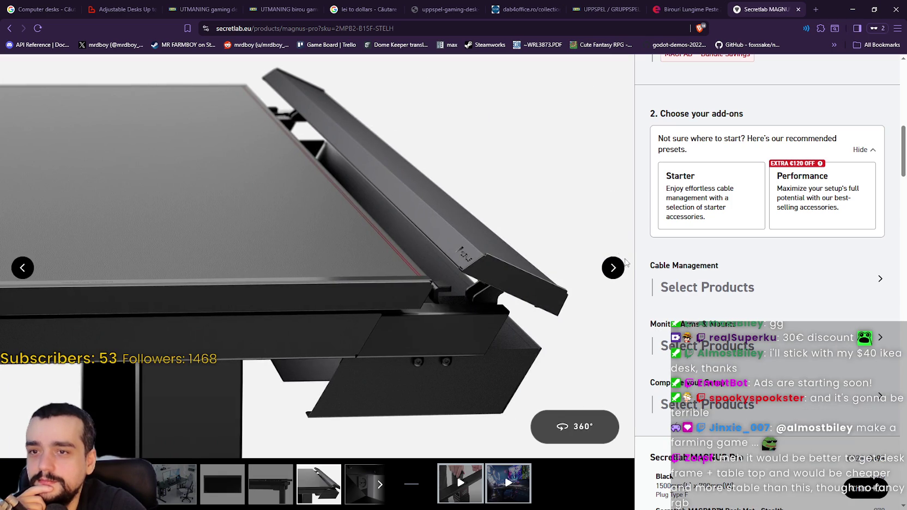
left_click(618, 267)
left_click(615, 267)
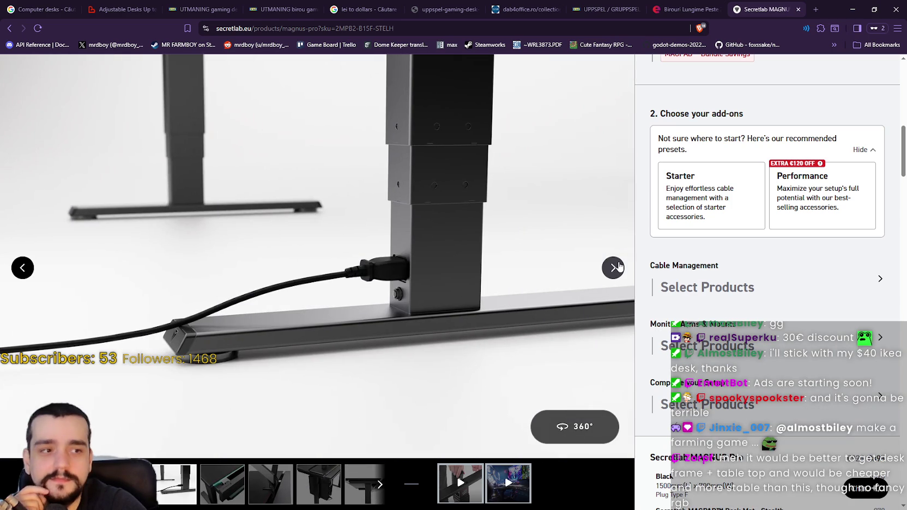
left_click(615, 267)
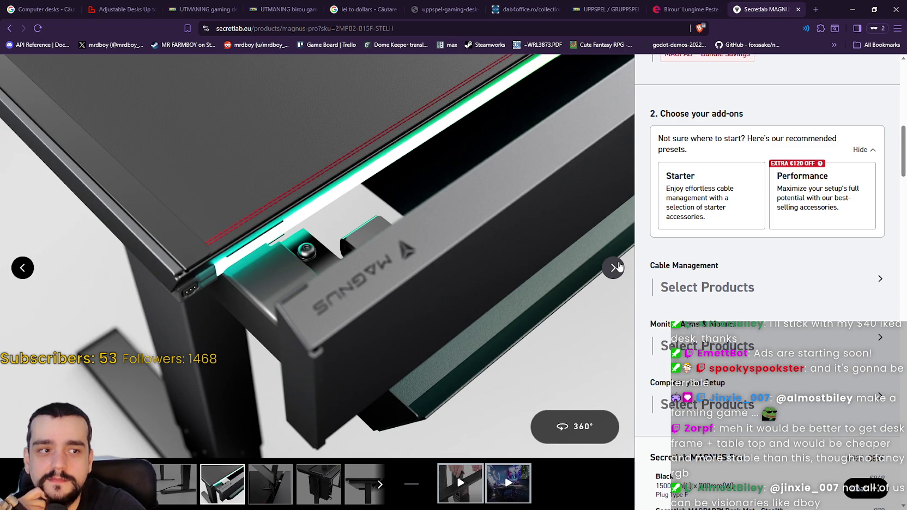
left_click(615, 268)
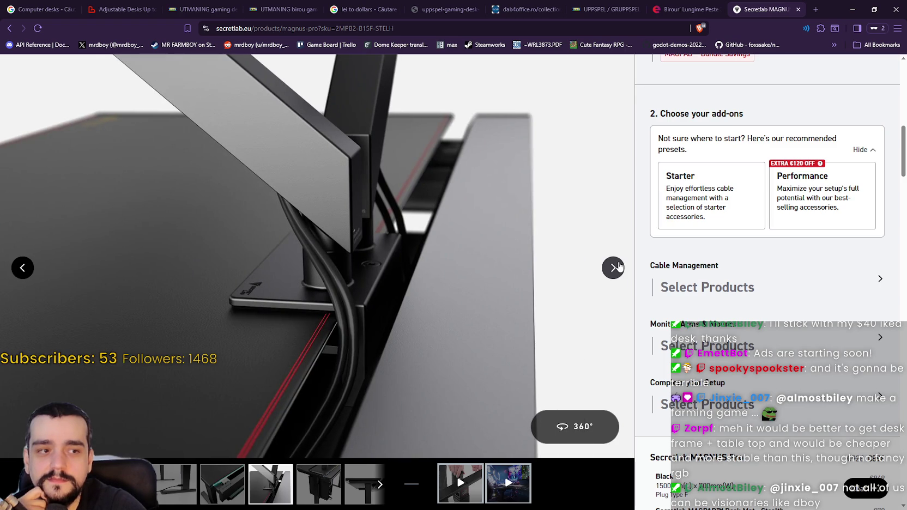
left_click(615, 268)
left_click(615, 267)
left_click(615, 268)
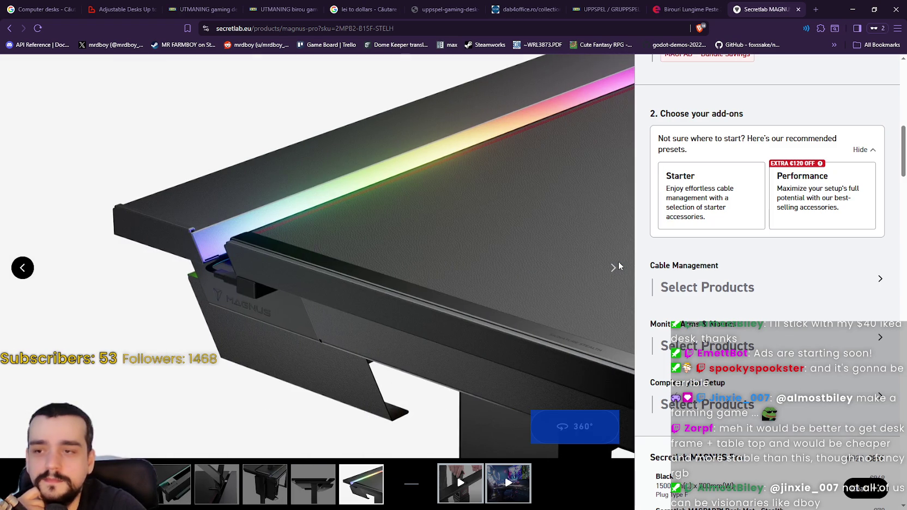
Scroll to Product Information and back up to the 1500mm x 700mm Black desk configurator
scroll(610, 270, "down", 10)
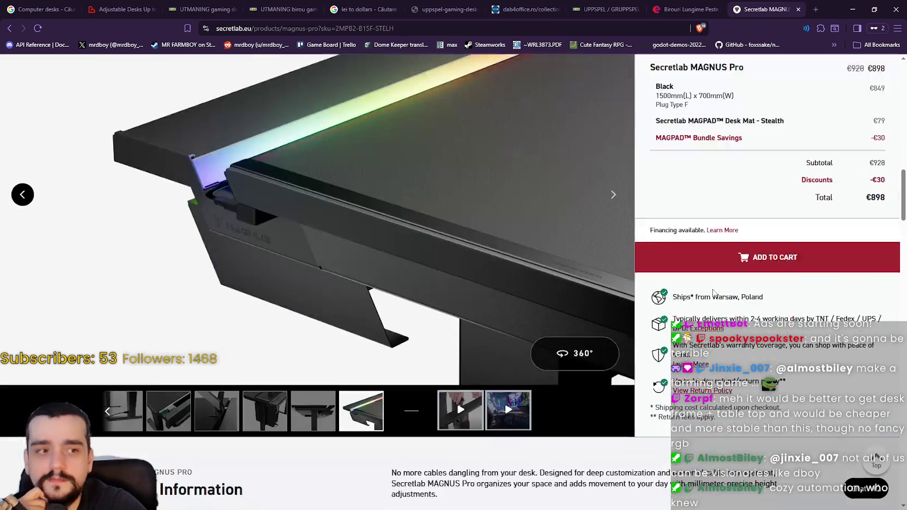
scroll(525, 257, "up", 3)
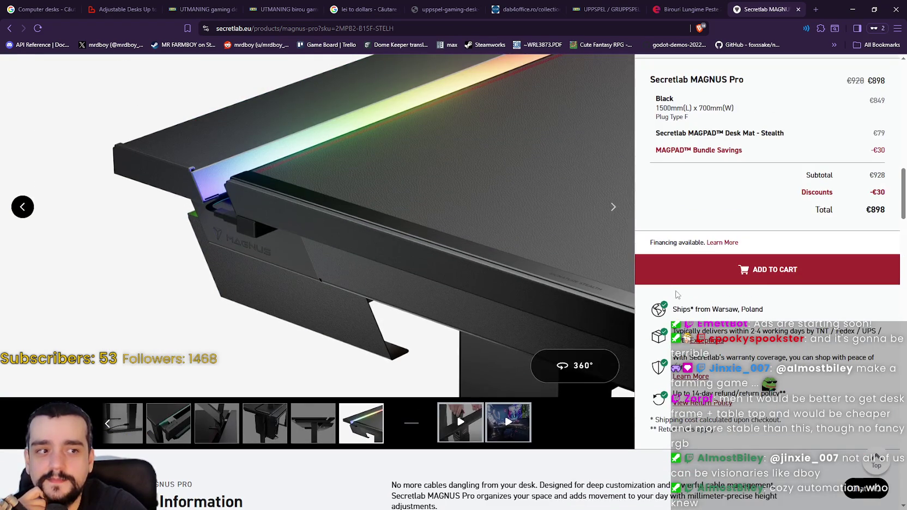
scroll(693, 294, "down", 3)
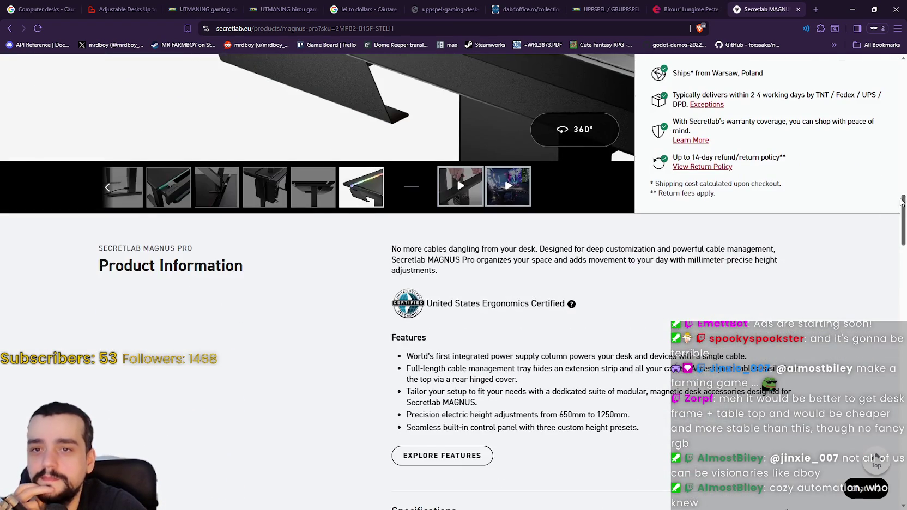
mouse_move(903, 196)
left_mouse_down()
mouse_move(903, 240)
mouse_move(873, 27)
left_mouse_up()
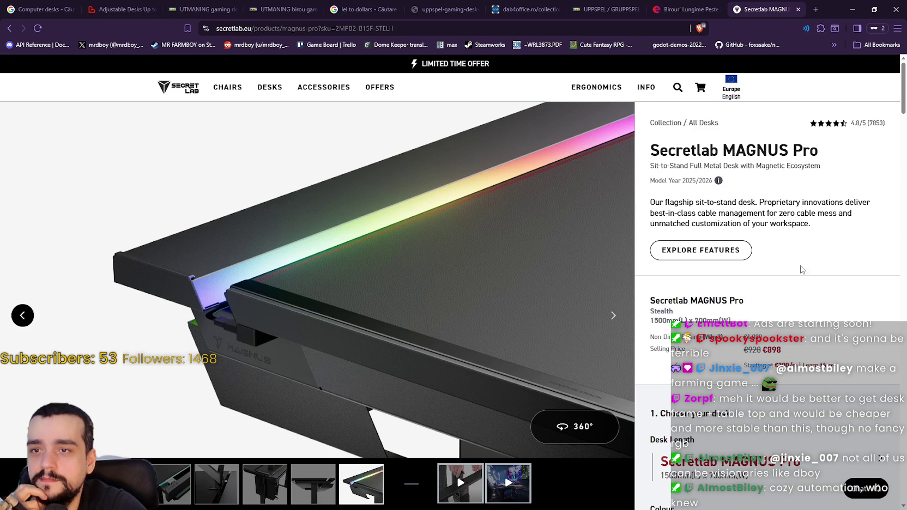
scroll(801, 269, "down", 3)
scroll(794, 267, "down", 2)
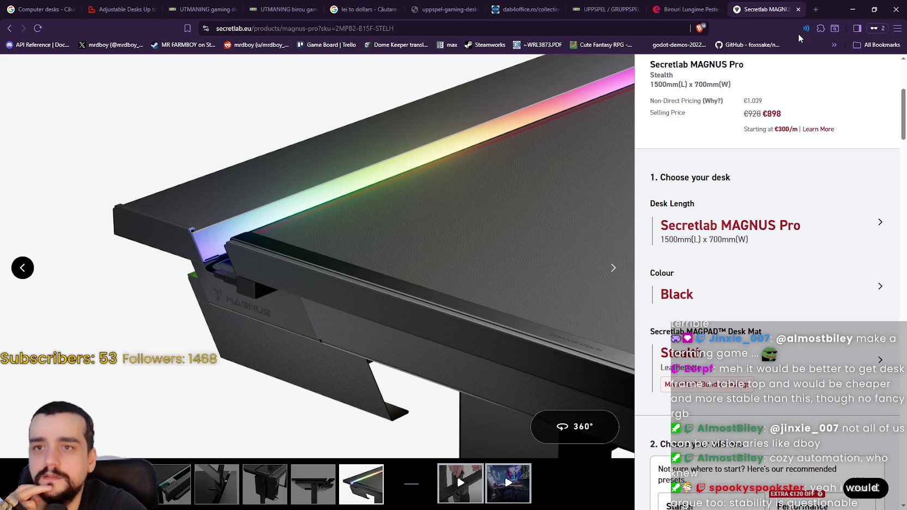
In a new private tab, search 'mm to cm' and open the UnitConverters converter page
left_click(817, 10)
type("amd")
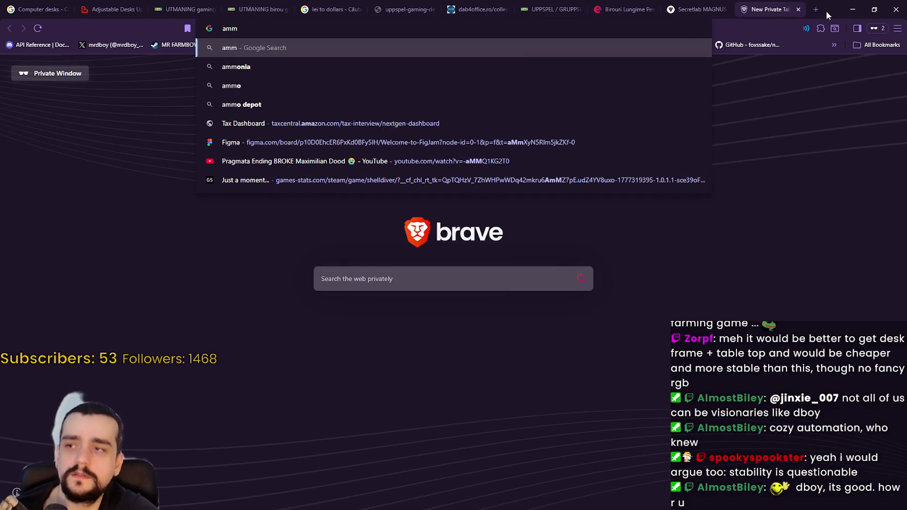
key("Escape")
type("mm to cm")
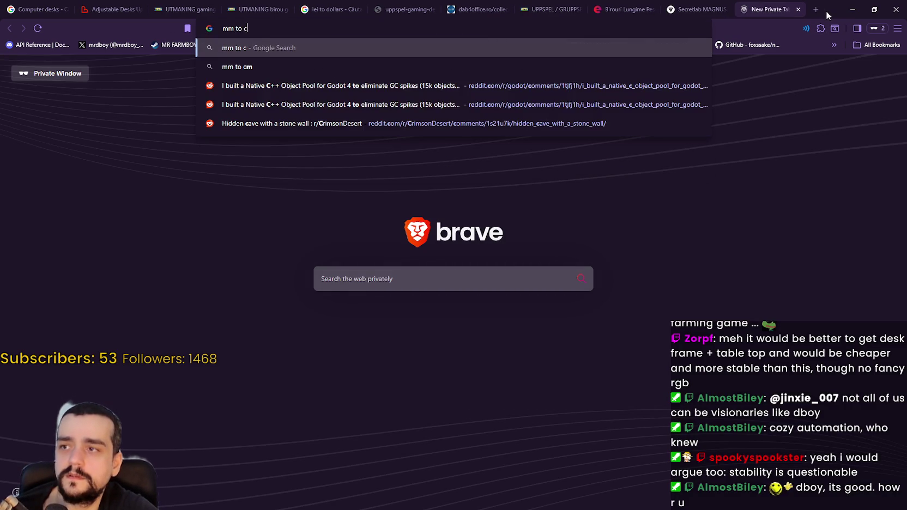
key("Return")
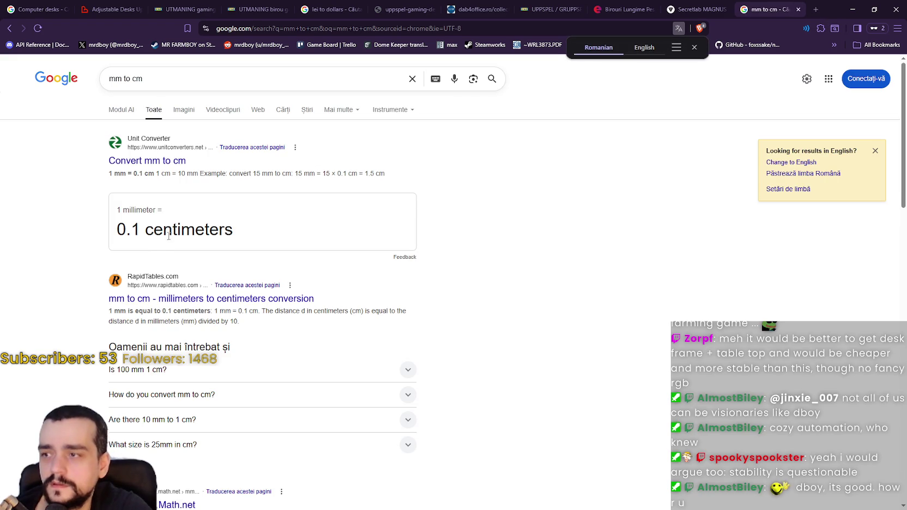
left_click(147, 160)
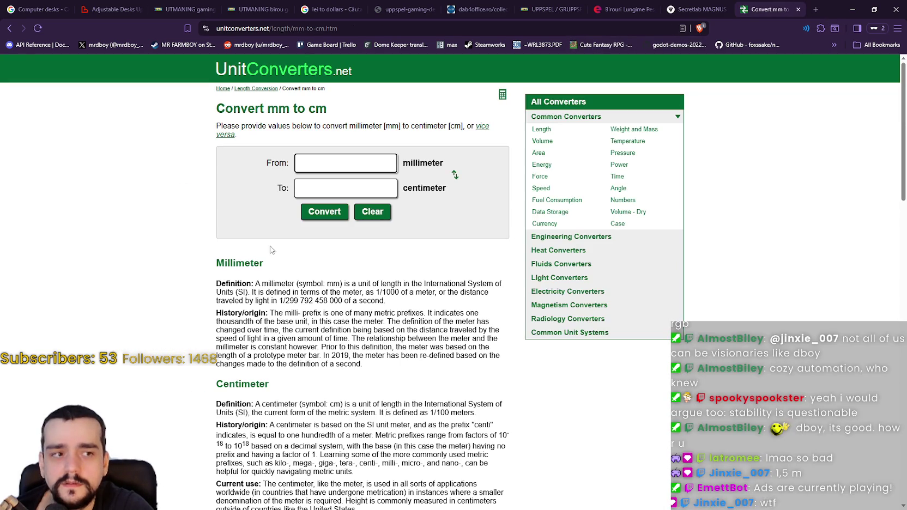
Convert 1500 mm and 700 mm to 150 cm and 70 cm, then return to the UTMANING tab
left_click(704, 10)
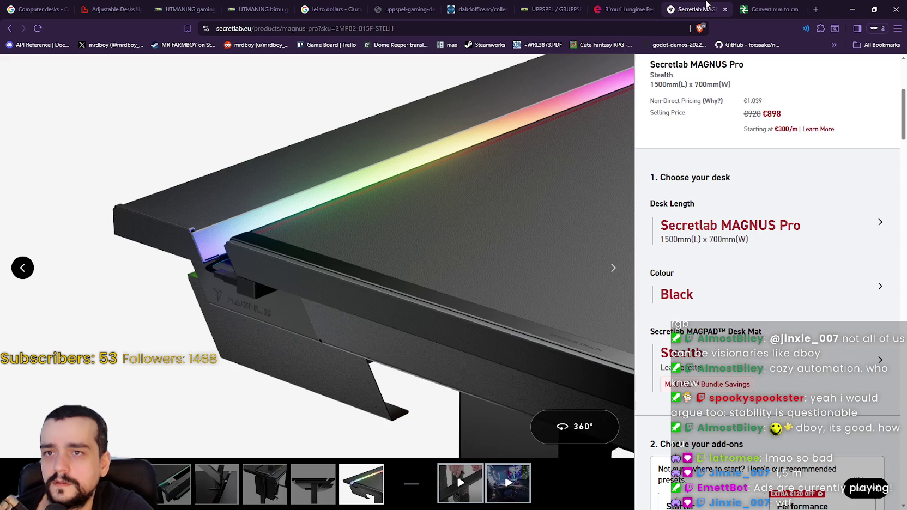
left_click(768, 9)
type("1500")
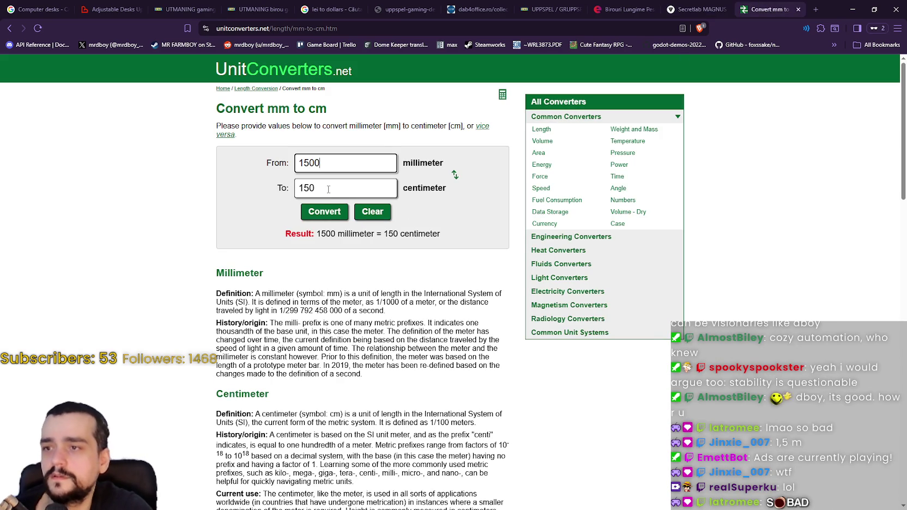
left_click(708, 8)
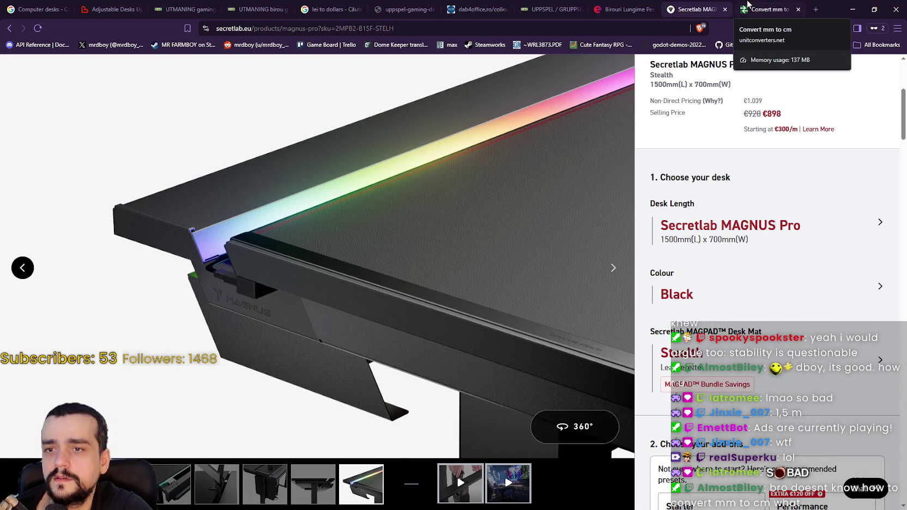
left_click(747, 6)
left_click_drag(324, 164, 265, 167)
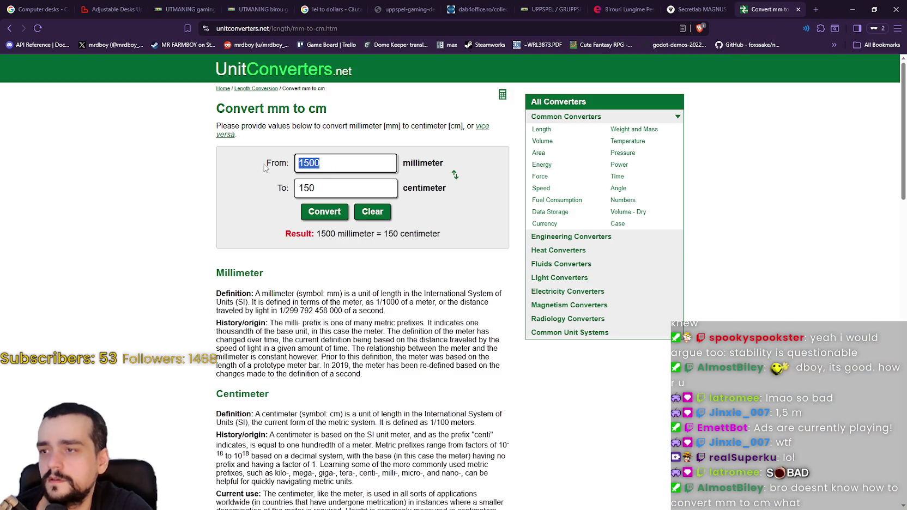
type("700")
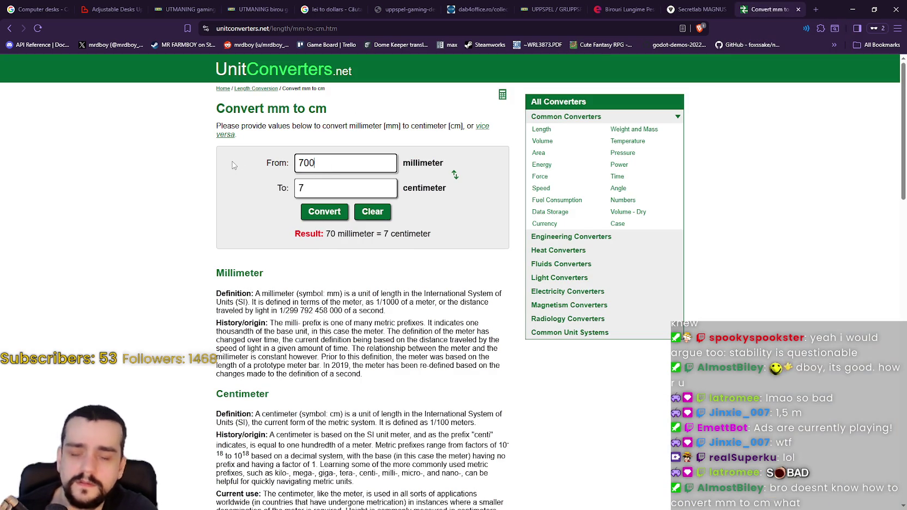
left_click(178, 6)
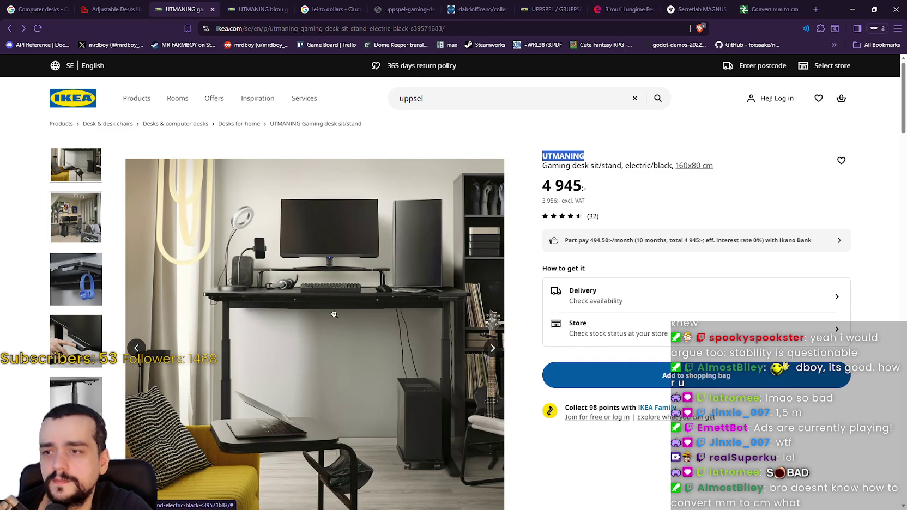
Flip through the UTMANING desk photos, including the buttons close-up and shelf room shot
left_click(76, 280)
left_click(76, 341)
left_click(75, 223)
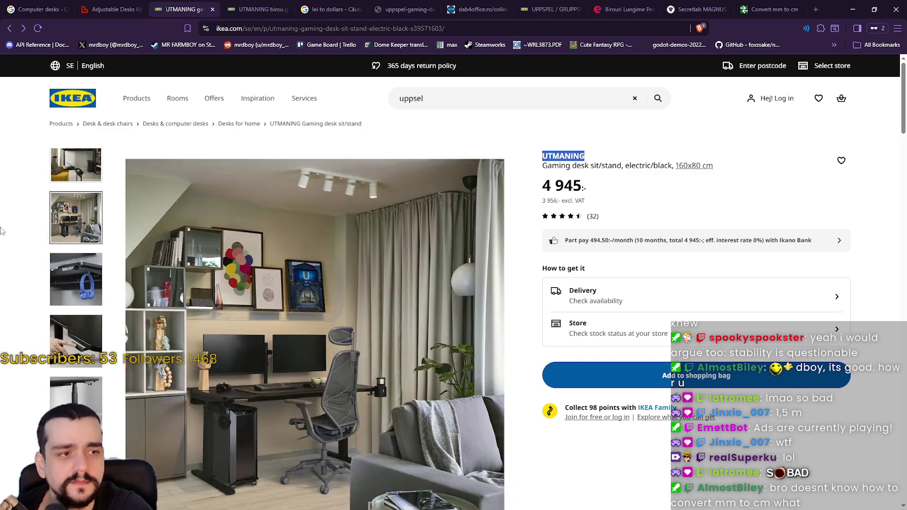
left_click(76, 159)
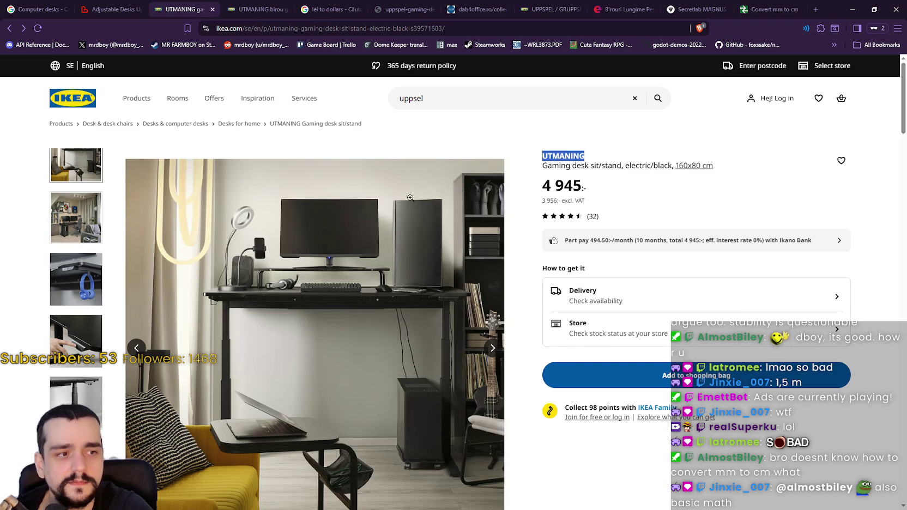
left_click_drag(410, 198, 341, 197)
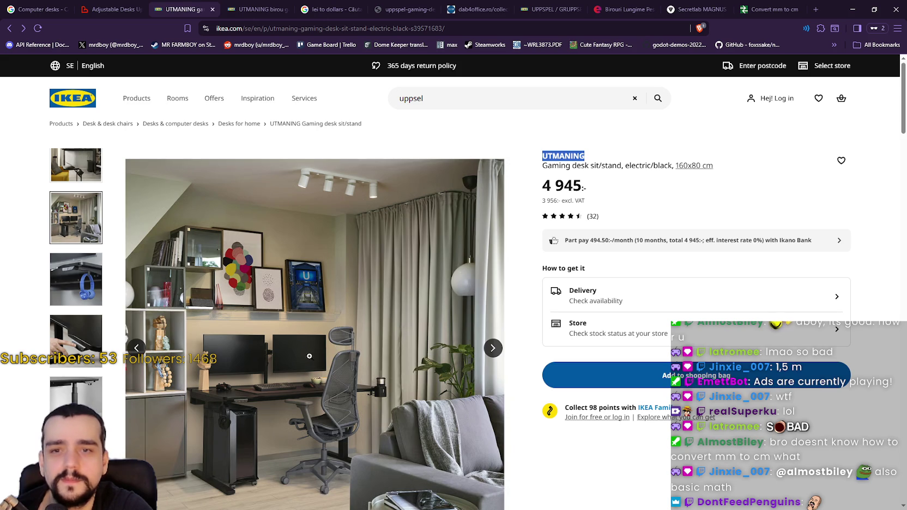
Select the 'Gaming desk sit/stand, electric/black' description, then go back to the Secretlab MAGNUS Pro tab
left_click(574, 163)
mouse_move(543, 165)
left_mouse_down()
mouse_move(628, 176)
mouse_move(661, 170)
left_mouse_up()
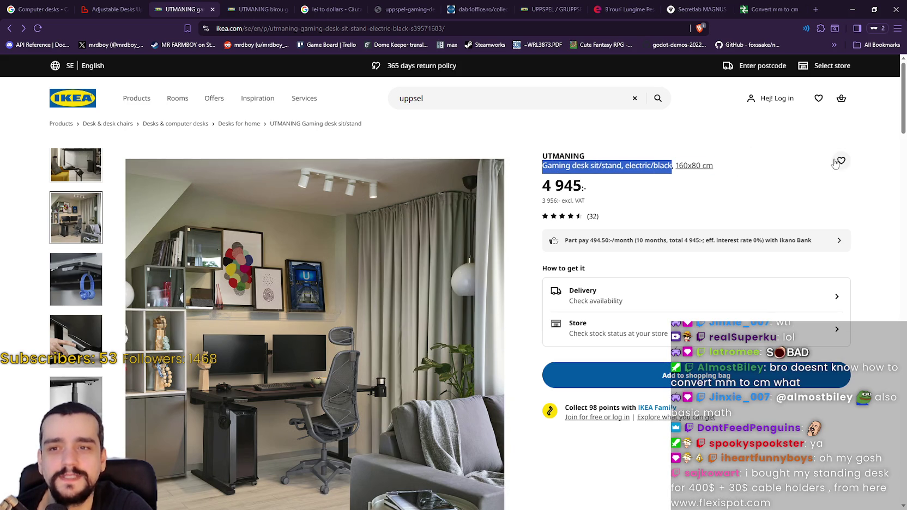
left_click(764, 7)
left_click(685, 9)
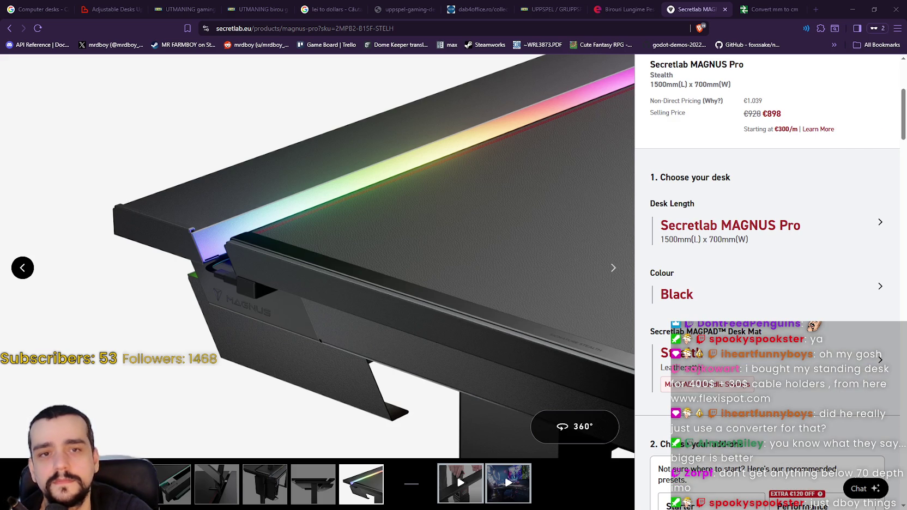
Load flexispot.com in a new browser tab
left_click(816, 9)
type("flexispot.com")
key("Return")
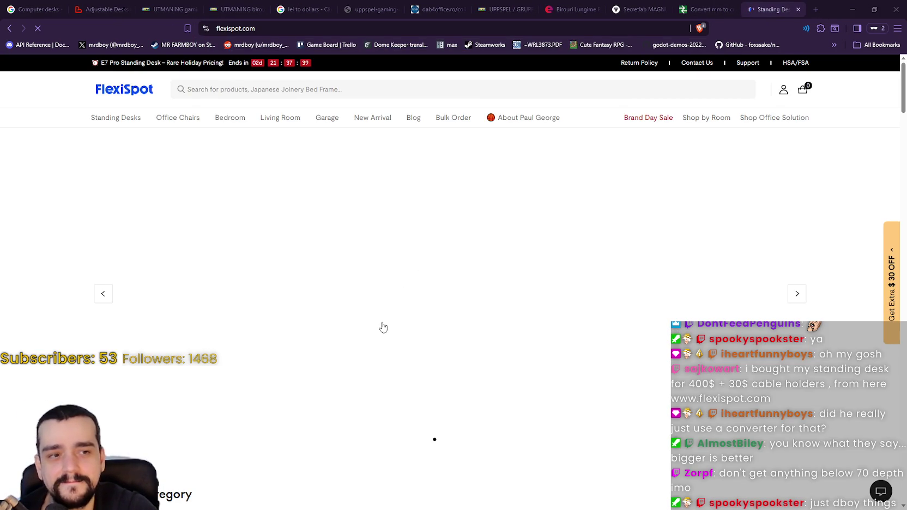
Scroll to Shop by Category and open the Standing Desks listing
scroll(288, 285, "down", 2)
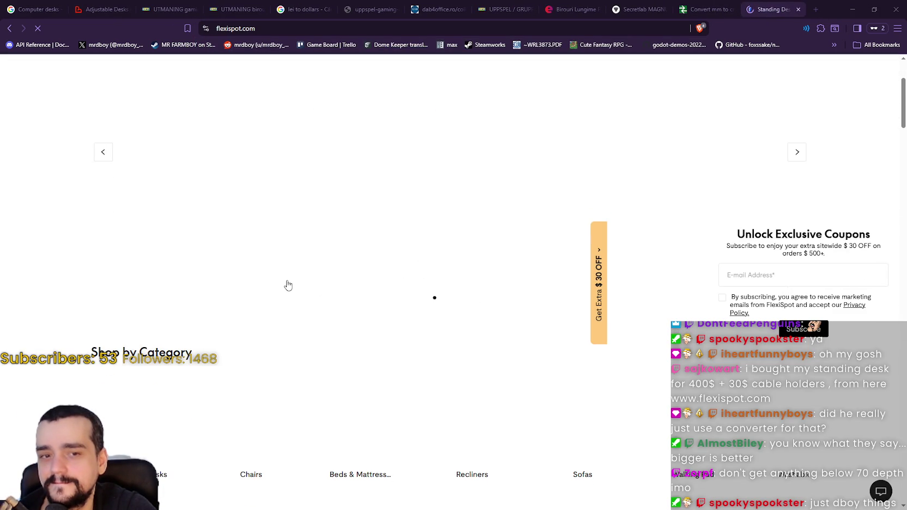
scroll(283, 278, "down", 3)
scroll(281, 276, "up", 5)
scroll(281, 275, "down", 3)
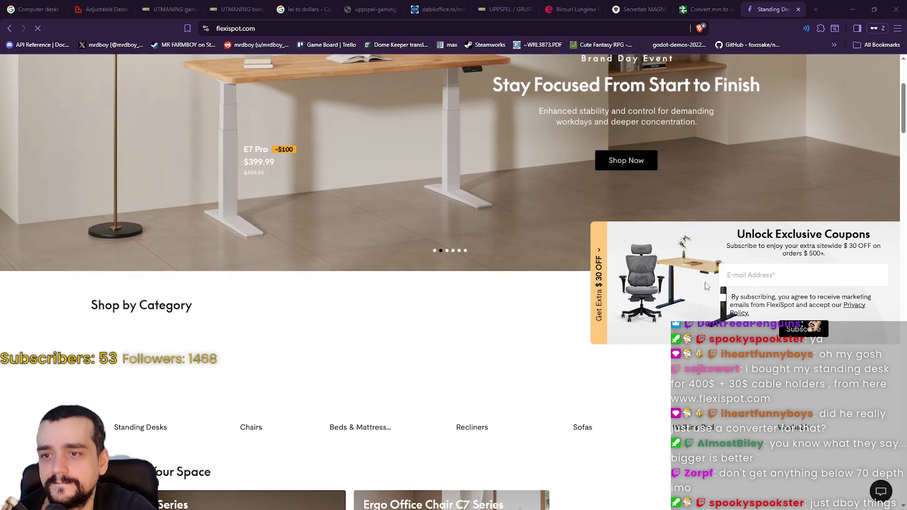
scroll(454, 314, "down", 5)
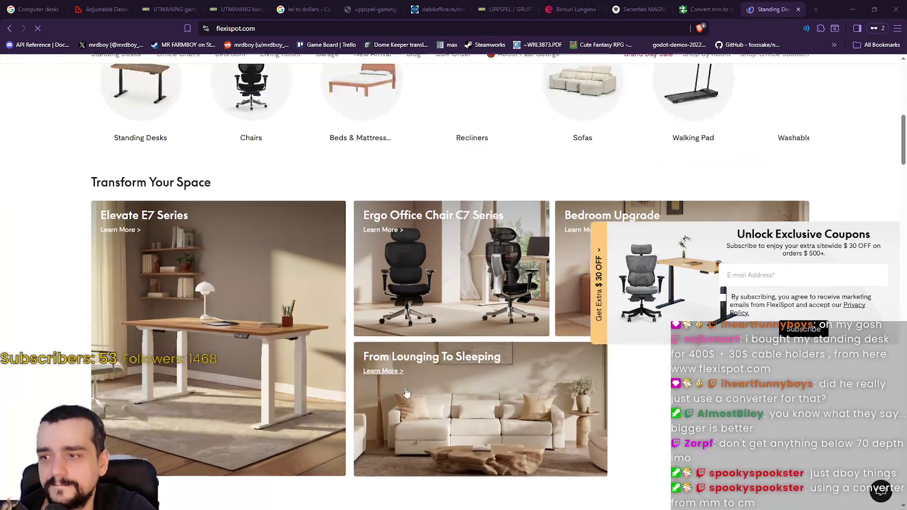
scroll(406, 393, "up", 4)
left_click(131, 344)
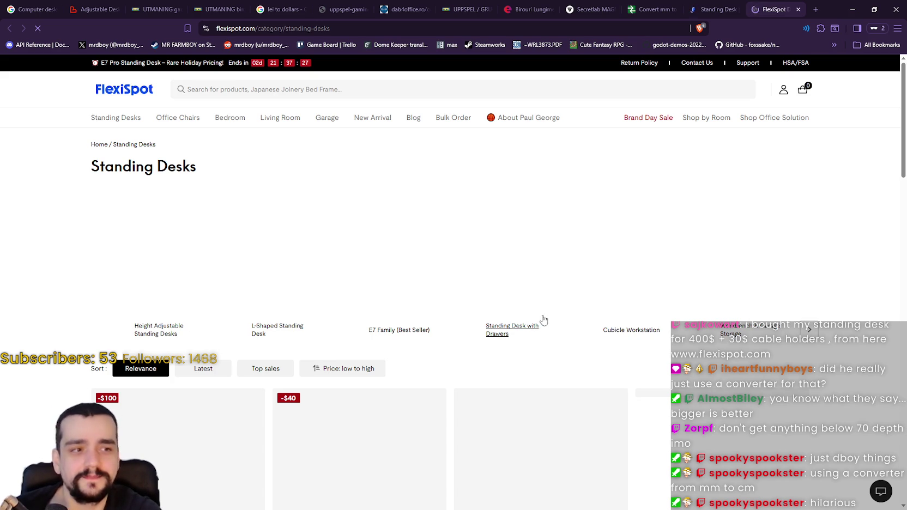
Open the Pro L-Shaped Standing Desk (E7L) card in a new tab
scroll(284, 398, "down", 1)
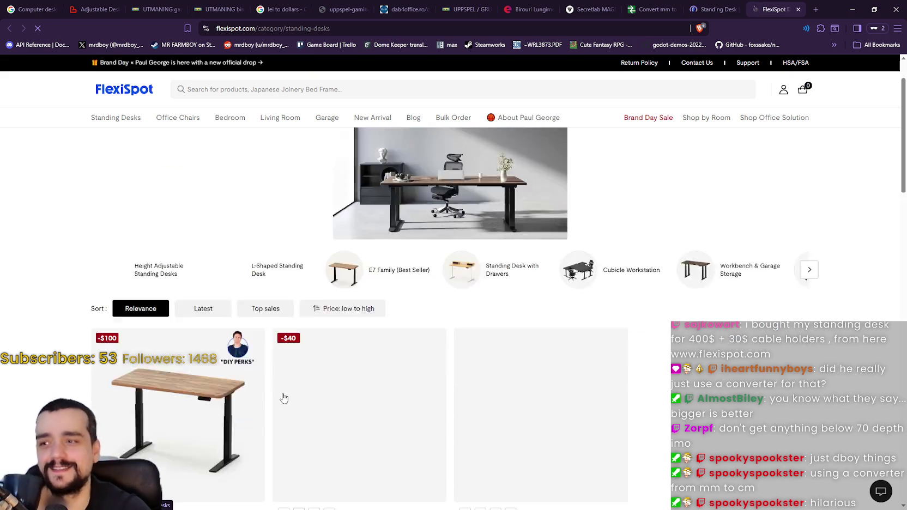
scroll(314, 366, "down", 5)
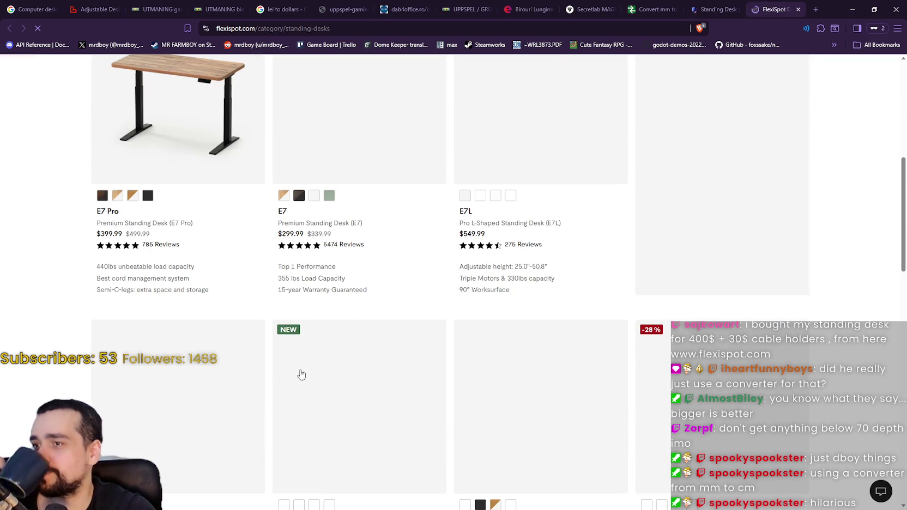
scroll(466, 323, "up", 2)
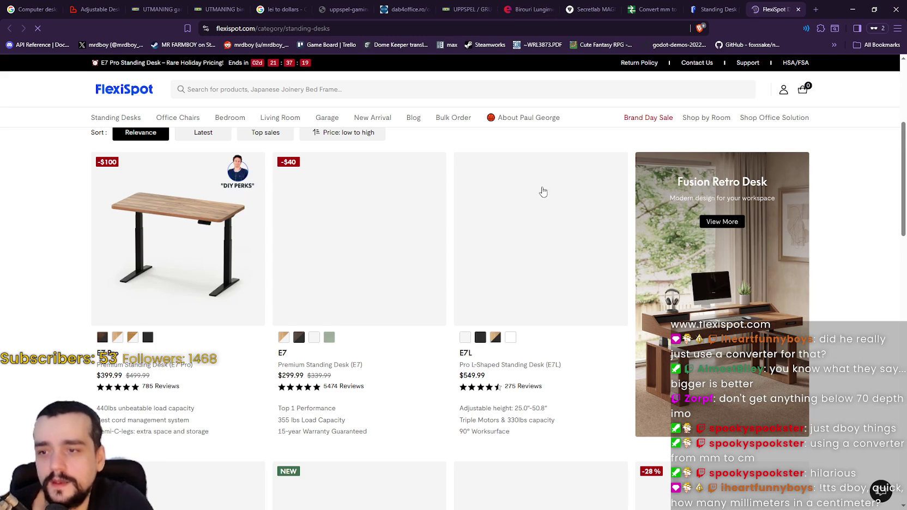
scroll(542, 193, "down", 2)
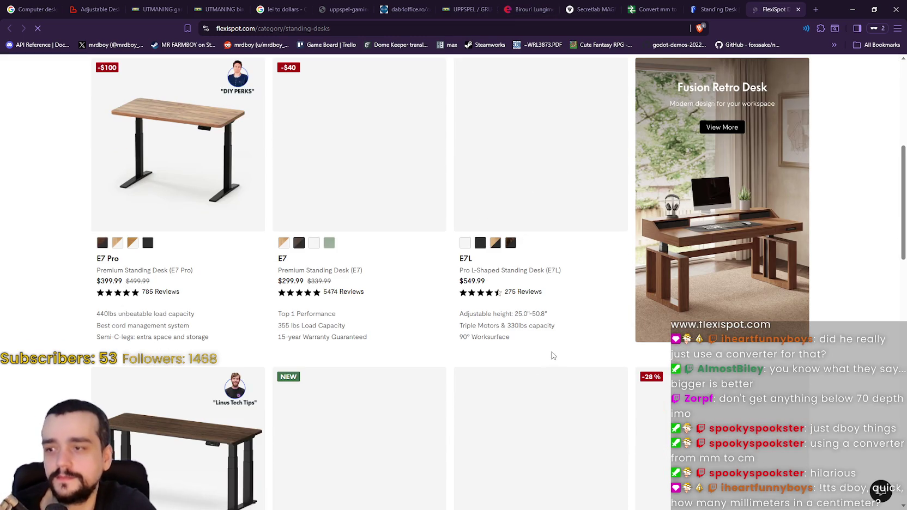
right_click(494, 267)
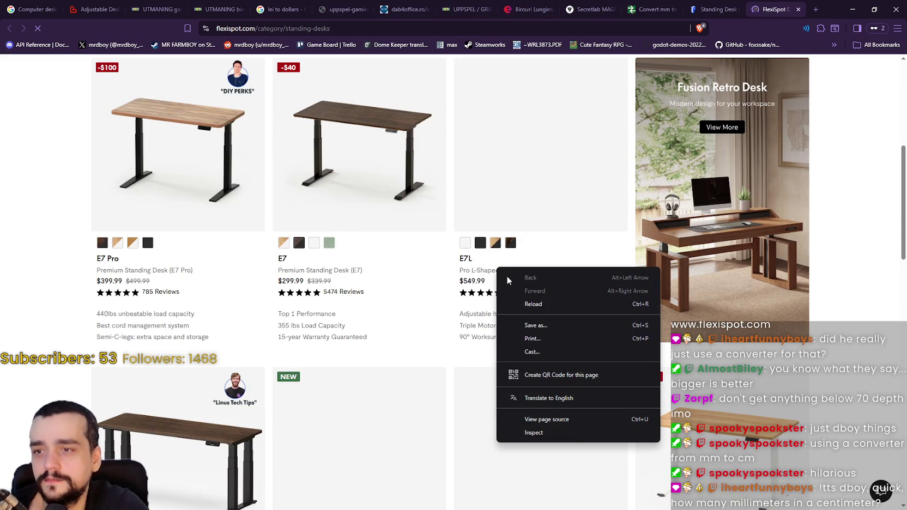
left_click(479, 275)
Return to the standing desks listing and browse models like the E7 Mini, E2L and Cubix desk
left_click(718, 9)
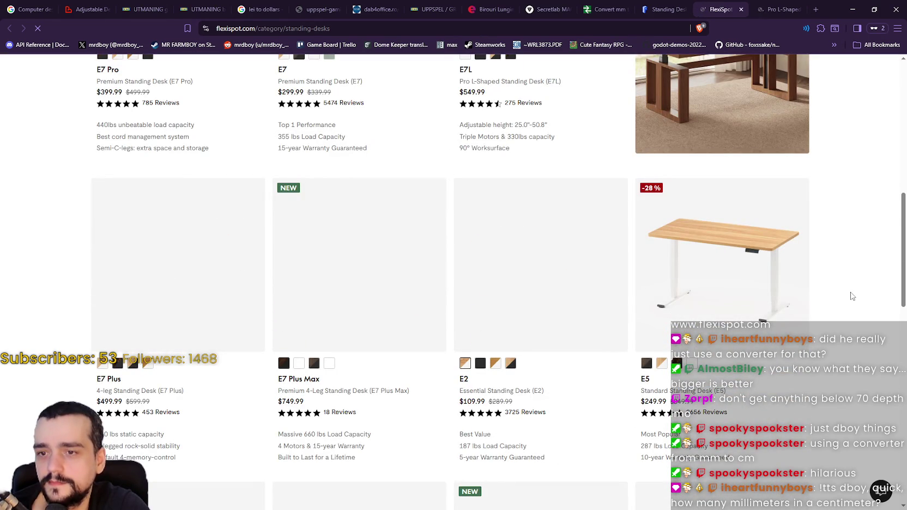
scroll(850, 300, "down", 5)
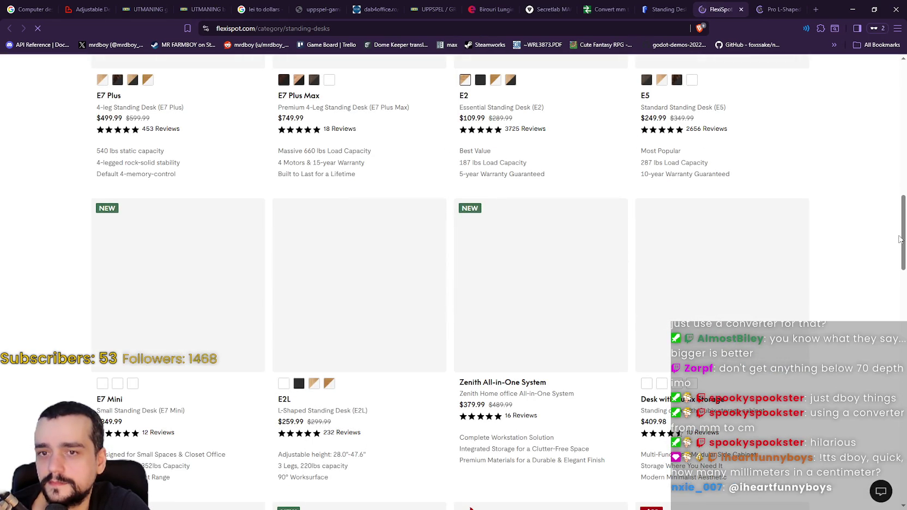
left_click_drag(901, 205, 899, 160)
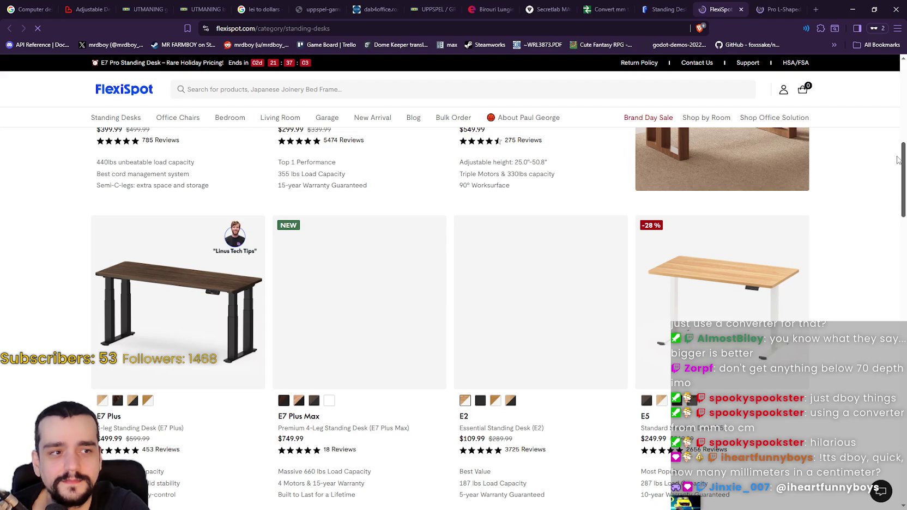
left_click_drag(899, 159, 895, 164)
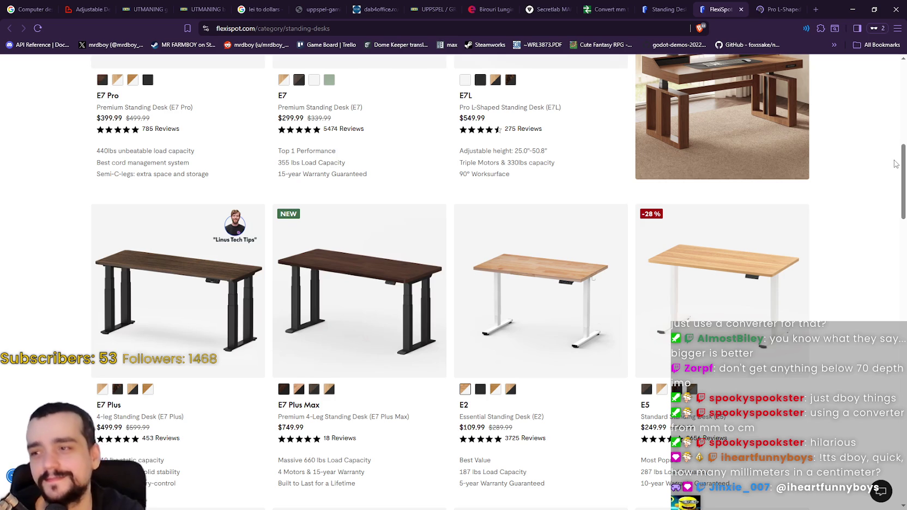
scroll(536, 223, "down", 5)
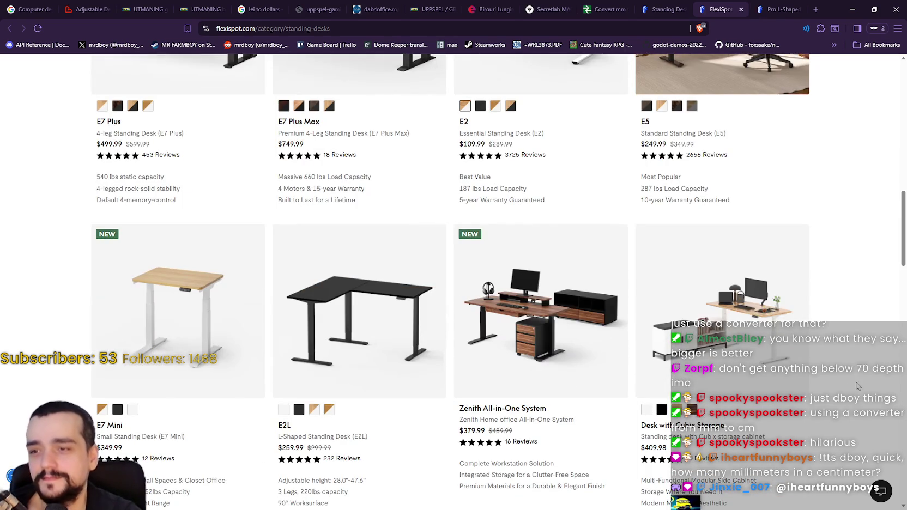
scroll(863, 358, "down", 2)
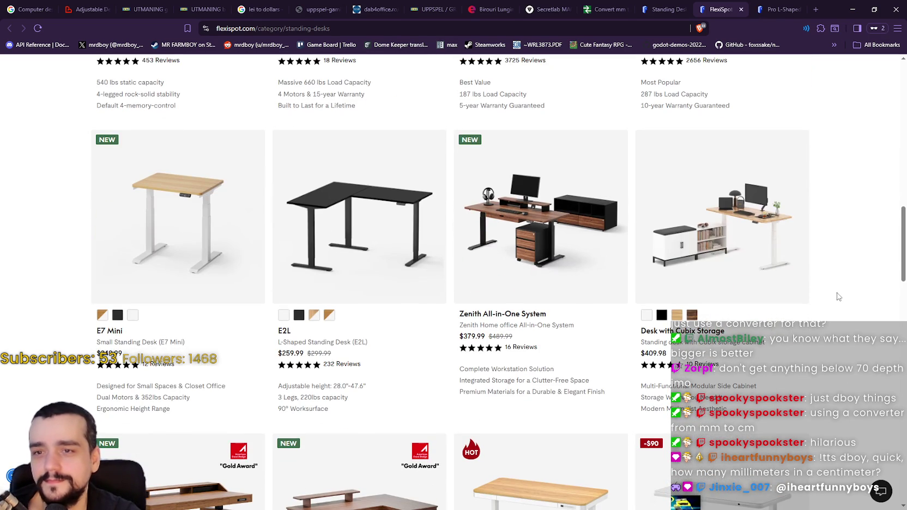
scroll(839, 297, "down", 2)
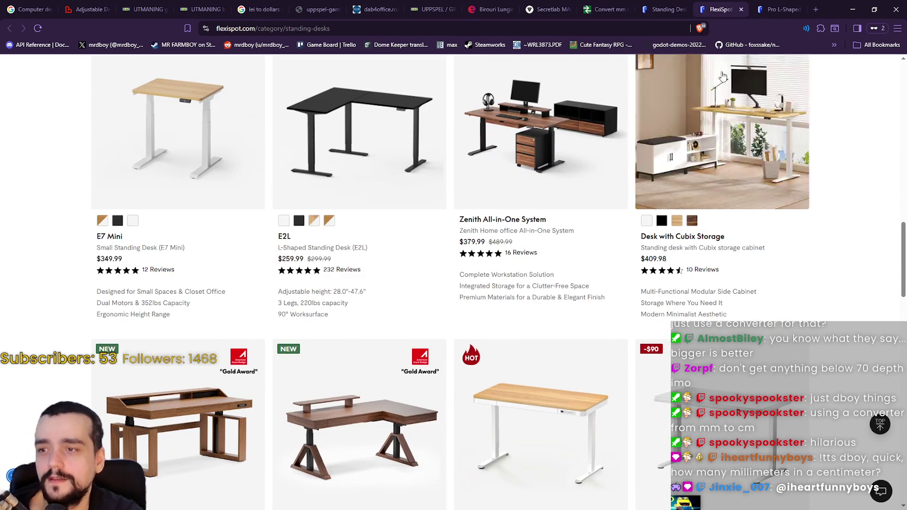
View the E7L desk's size and material photo and its details at $549.99
left_click(779, 10)
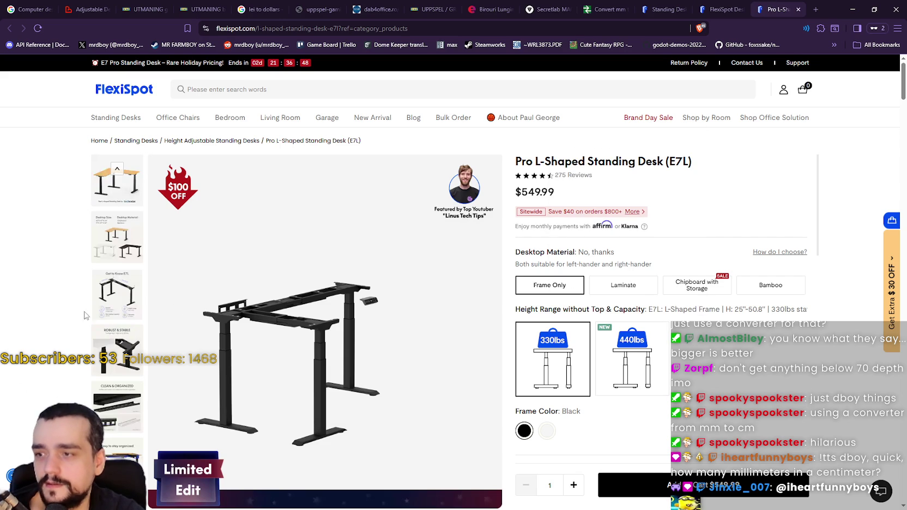
left_click(130, 235)
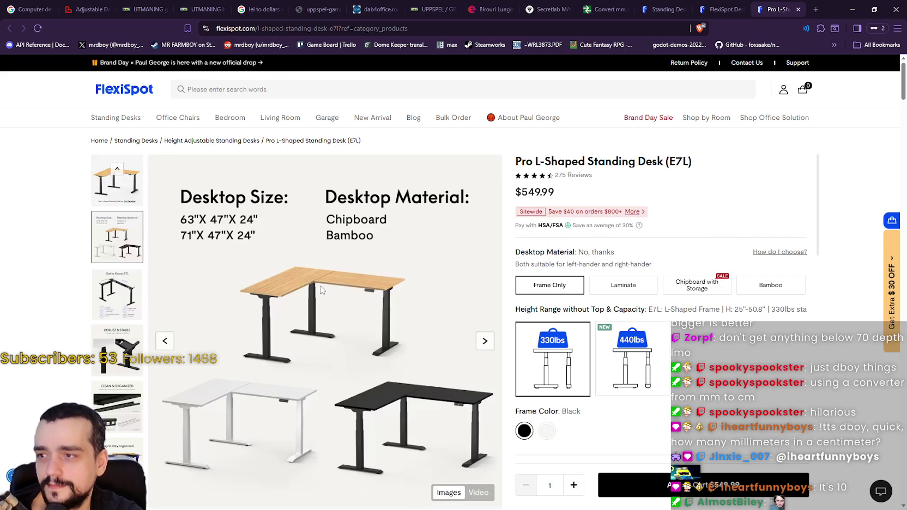
scroll(259, 376, "down", 5)
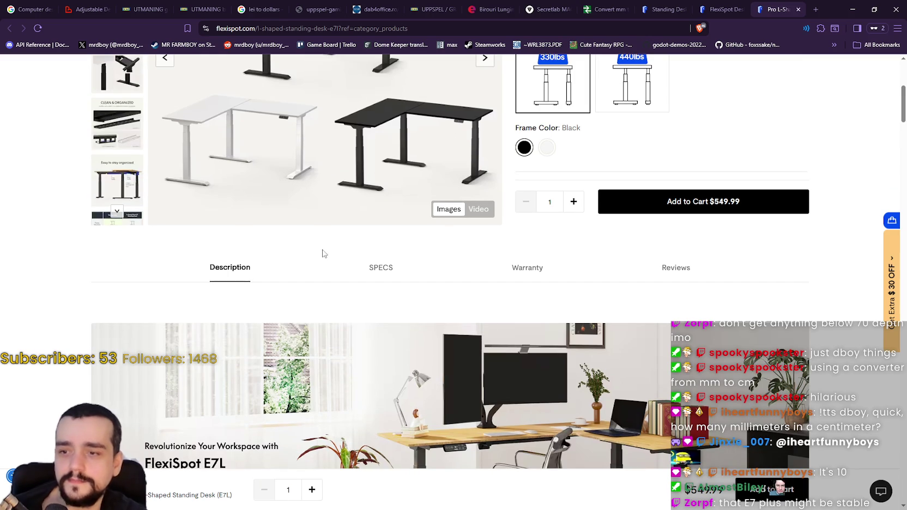
scroll(322, 253, "down", 5)
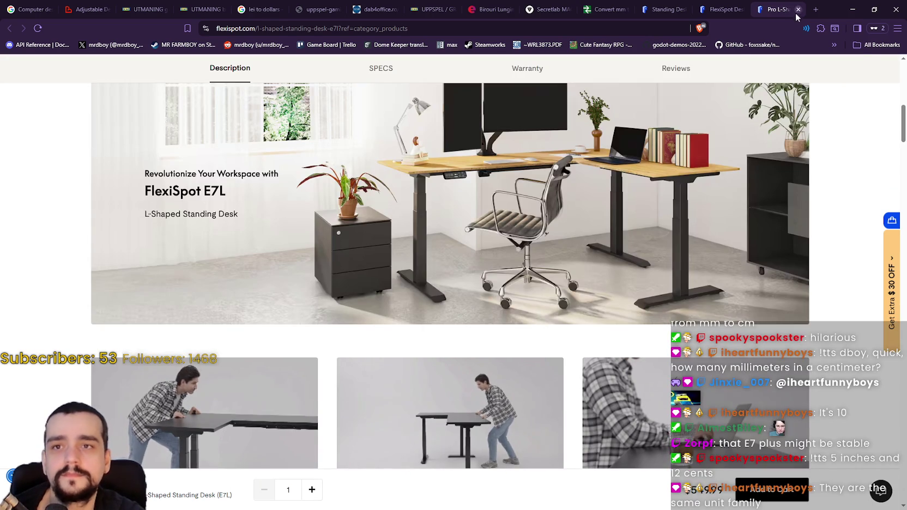
Close the E7L product page and return to the standing desks listing
left_click(798, 9)
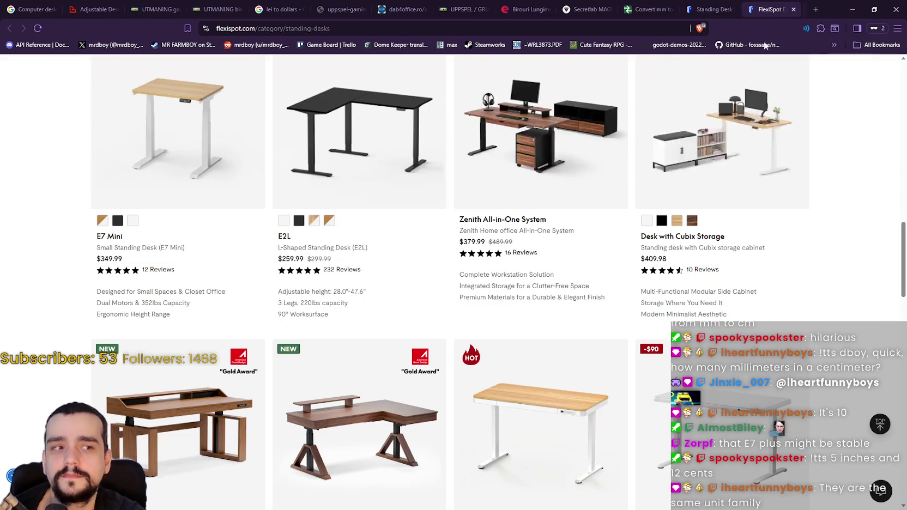
scroll(431, 271, "down", 4)
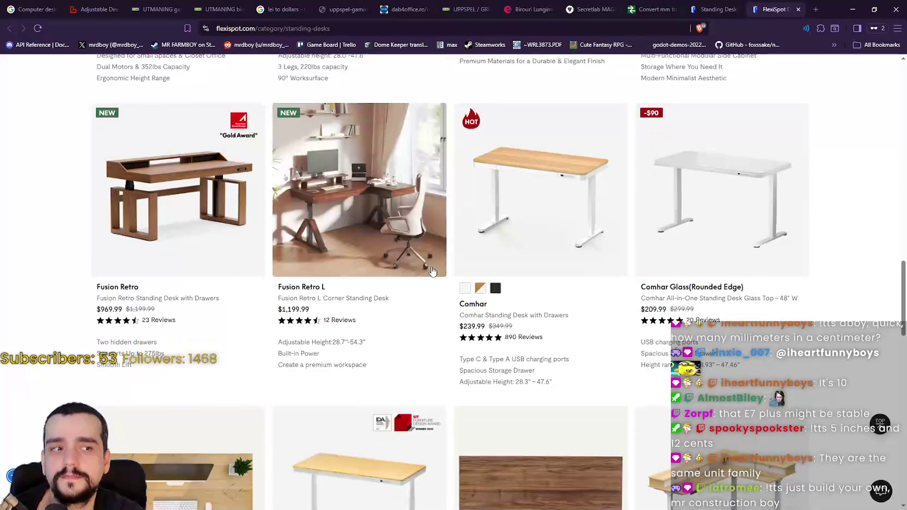
scroll(431, 271, "down", 10)
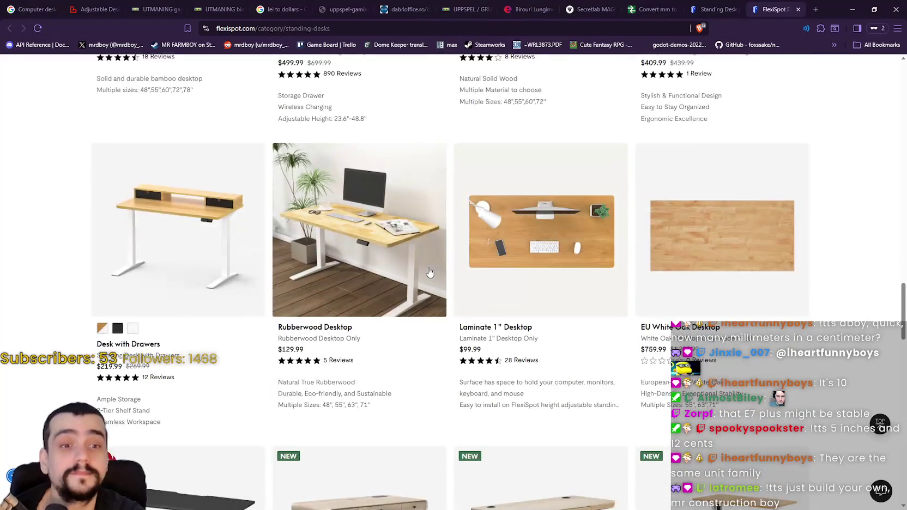
scroll(429, 268, "up", 15)
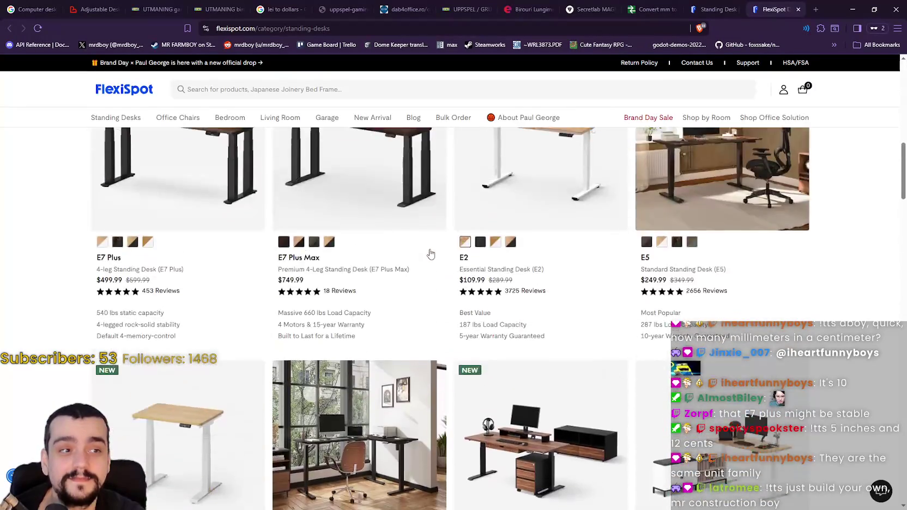
scroll(430, 254, "up", 8)
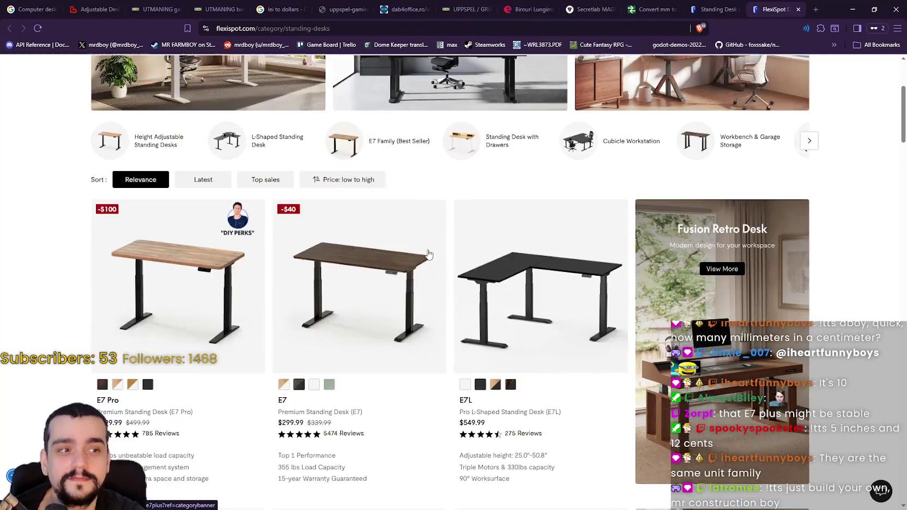
scroll(428, 253, "down", 13)
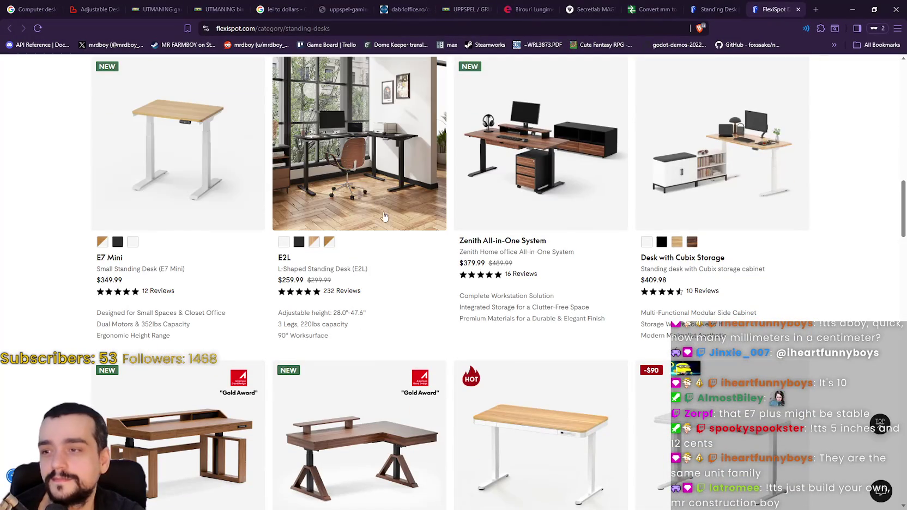
scroll(379, 271, "down", 4)
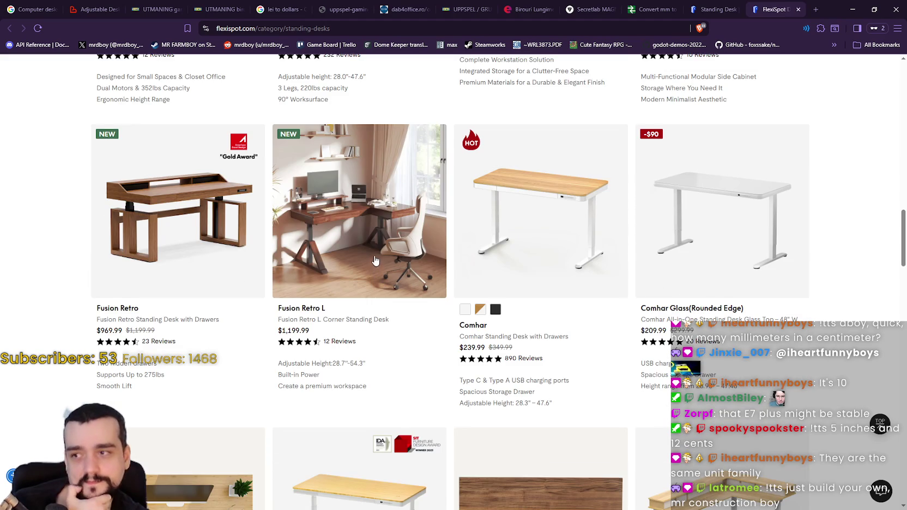
Scroll down to the G7 Premium Gaming Desk card at $468.99 and bring up its options
scroll(376, 257, "down", 1)
scroll(448, 210, "down", 3)
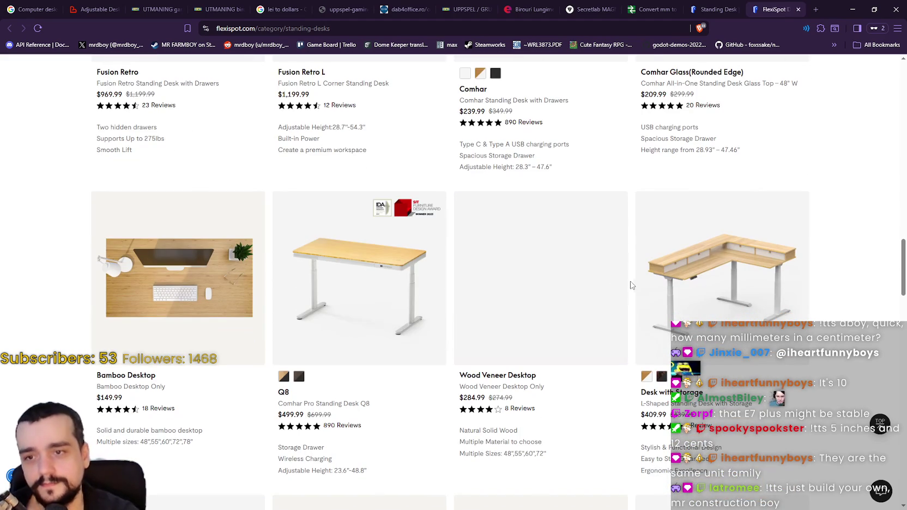
scroll(598, 267, "down", 3)
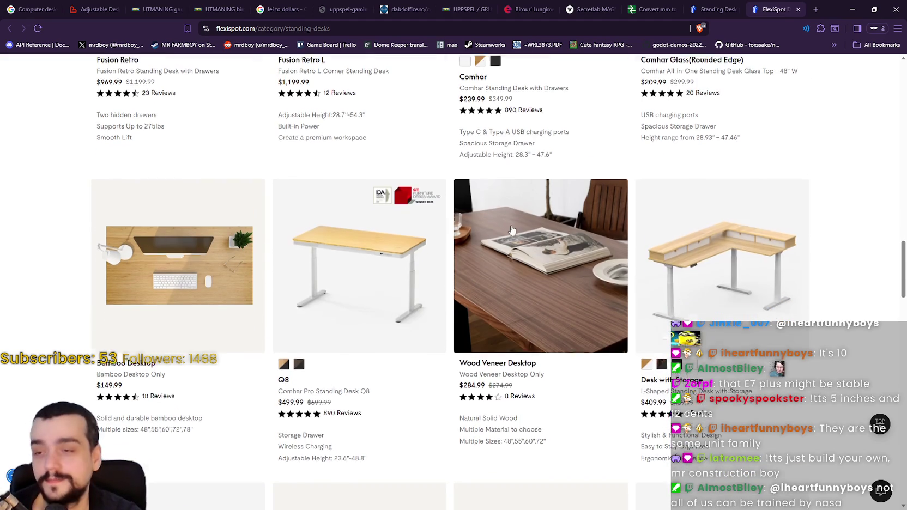
scroll(490, 218, "down", 6)
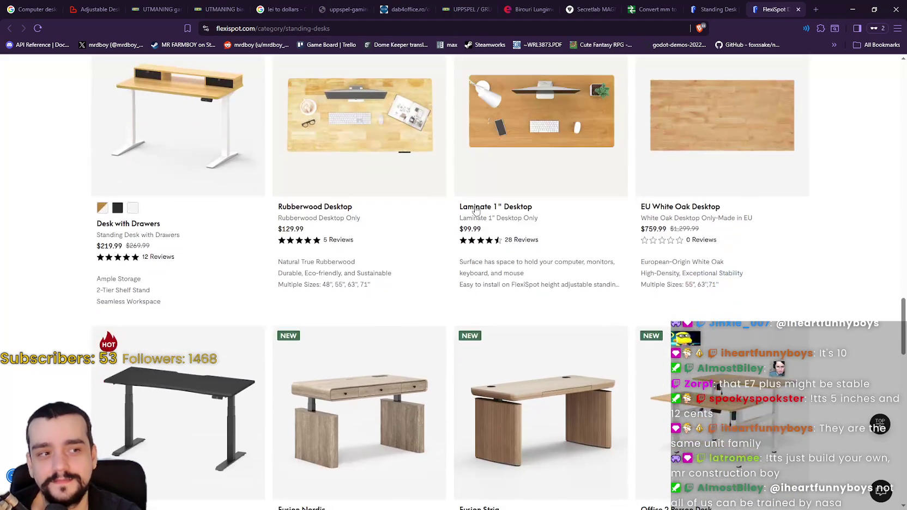
scroll(443, 225, "down", 2)
scroll(763, 284, "down", 2)
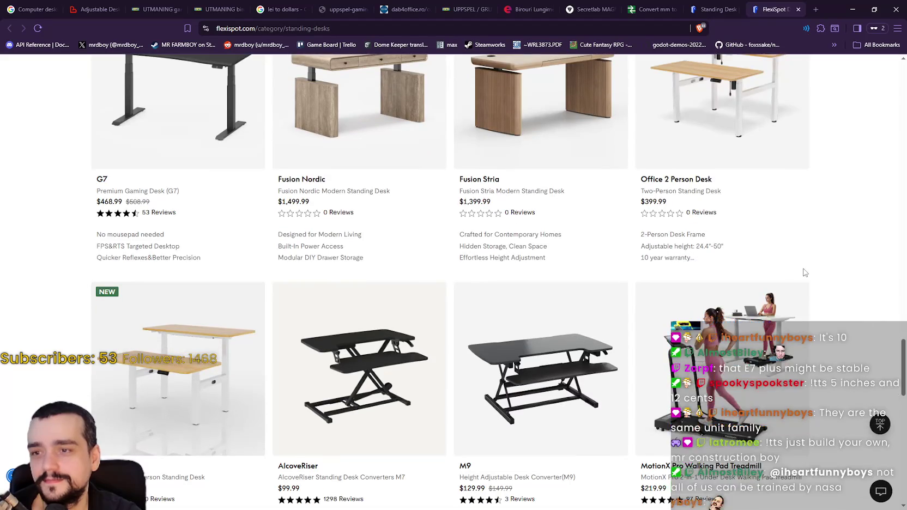
scroll(802, 270, "up", 1)
scroll(802, 273, "up", 1)
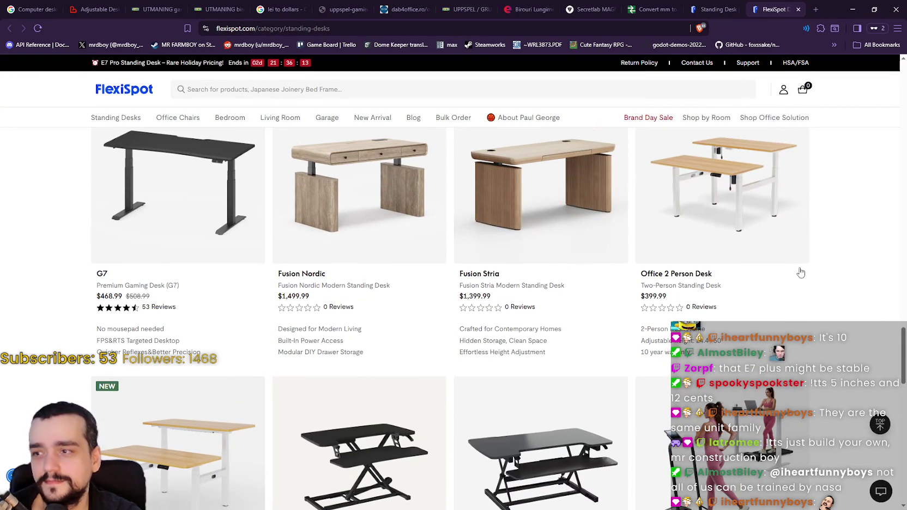
scroll(800, 272, "up", 1)
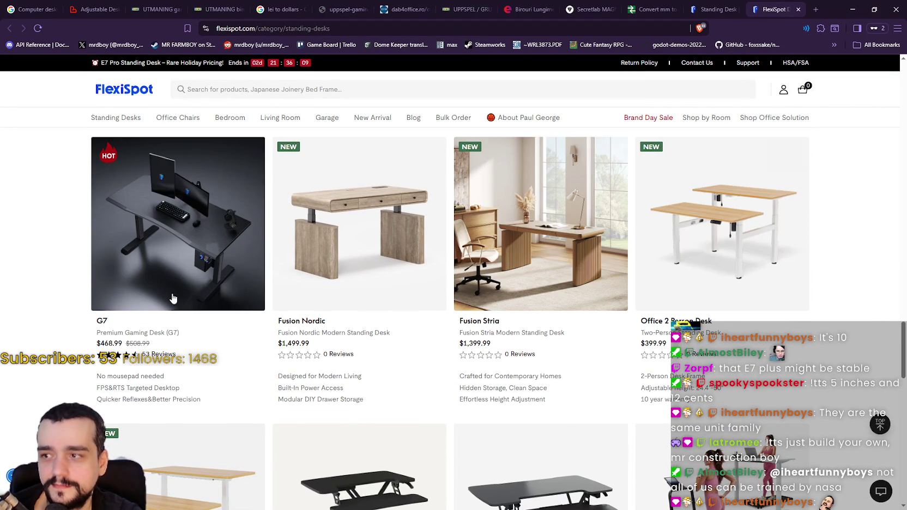
right_click(153, 336)
right_click(114, 332)
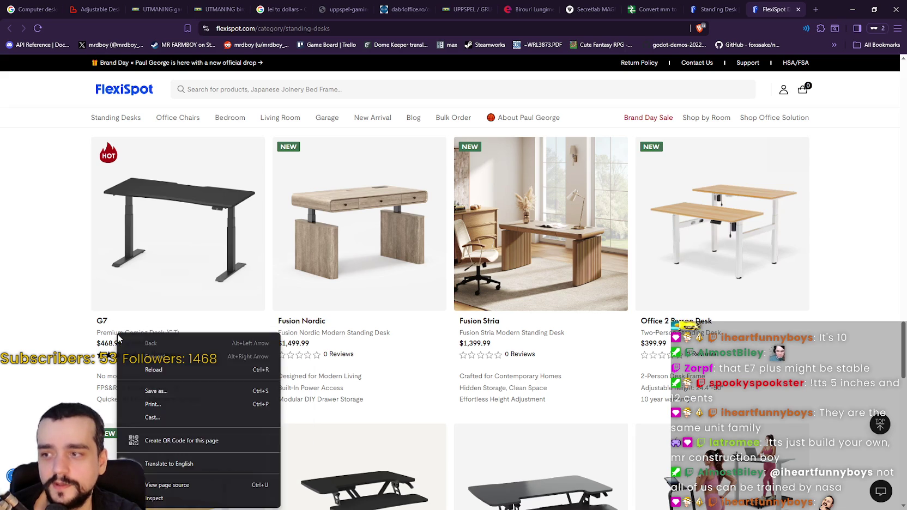
Open the G7 product page and view its second photo and the Smart Keypad close-up
left_click(64, 354)
left_click(148, 341)
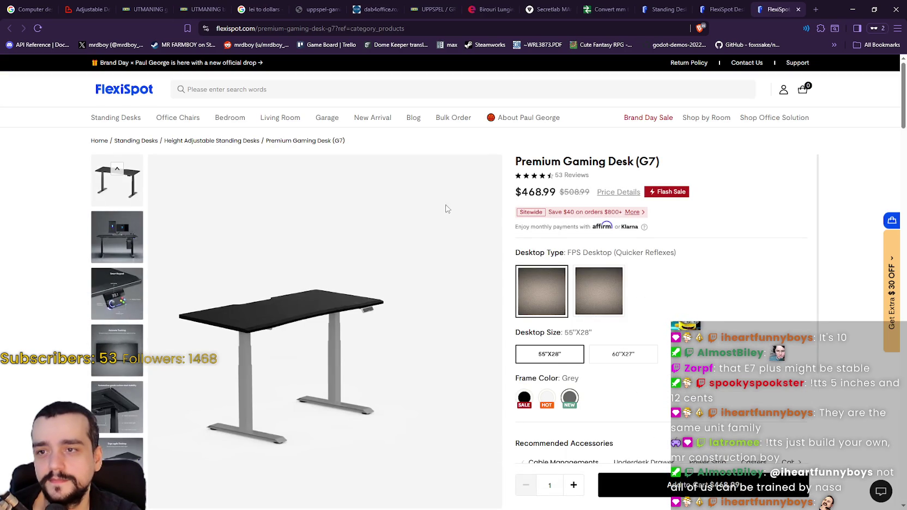
left_click(130, 247)
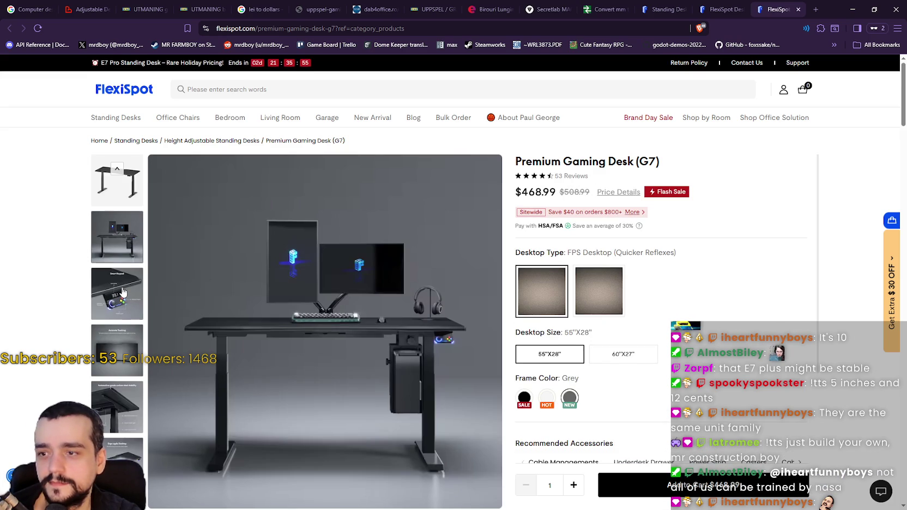
left_click(123, 294)
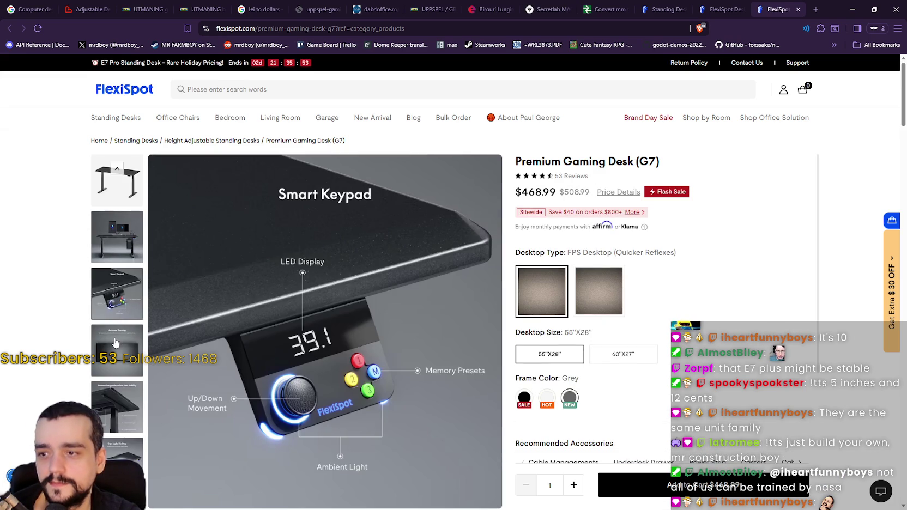
Read the G7 description down to the 'Sharpshooting without the sharp edges' section
scroll(120, 348, "down", 1)
scroll(120, 385, "down", 1)
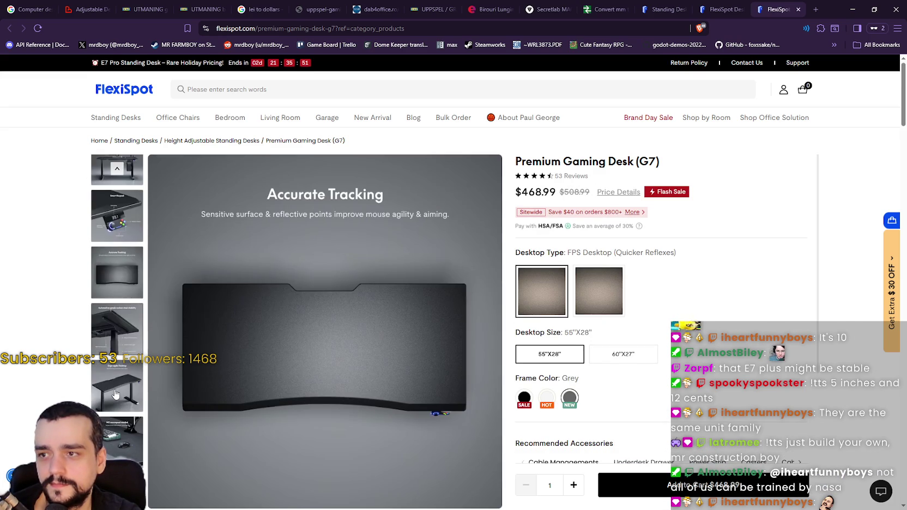
scroll(117, 384, "down", 1)
scroll(116, 384, "down", 1)
scroll(198, 253, "down", 10)
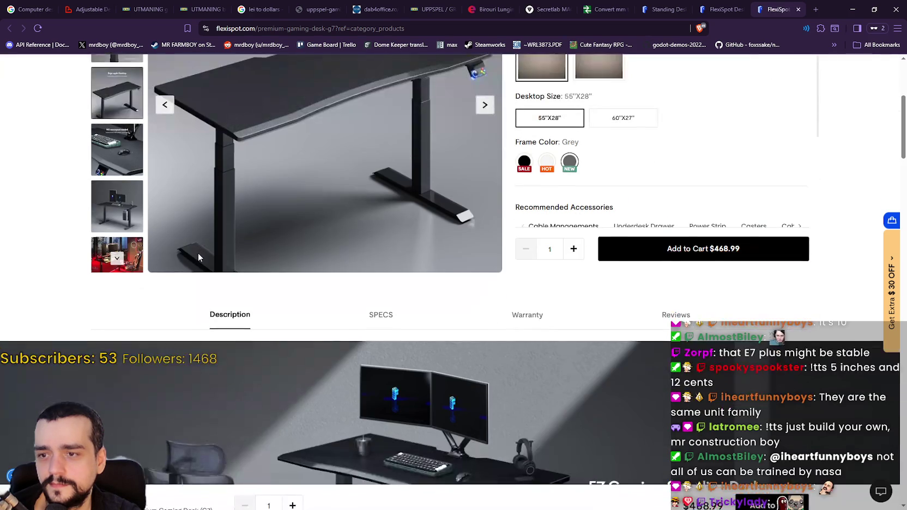
scroll(380, 340, "down", 1)
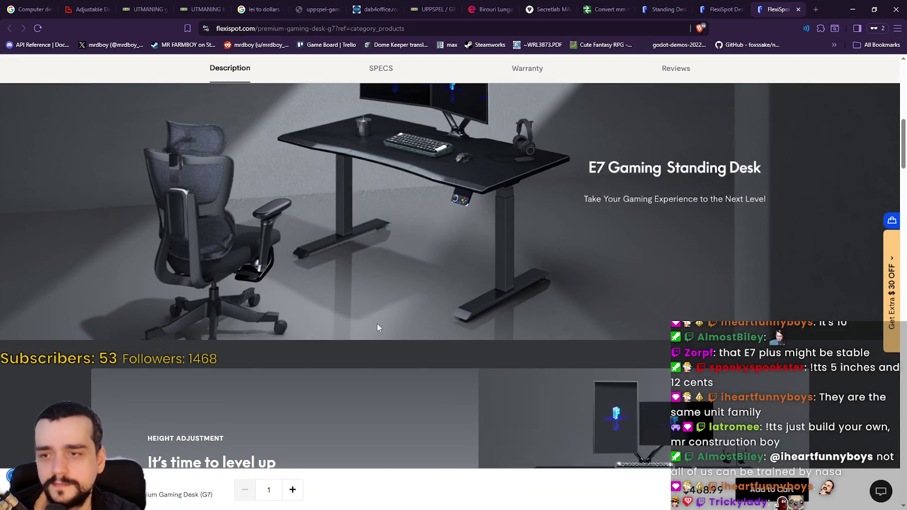
scroll(377, 327, "down", 8)
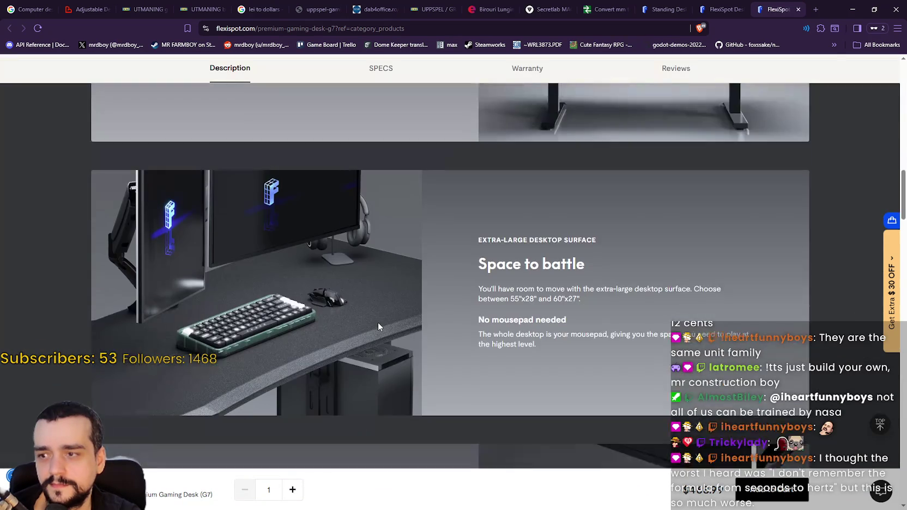
scroll(379, 326, "down", 7)
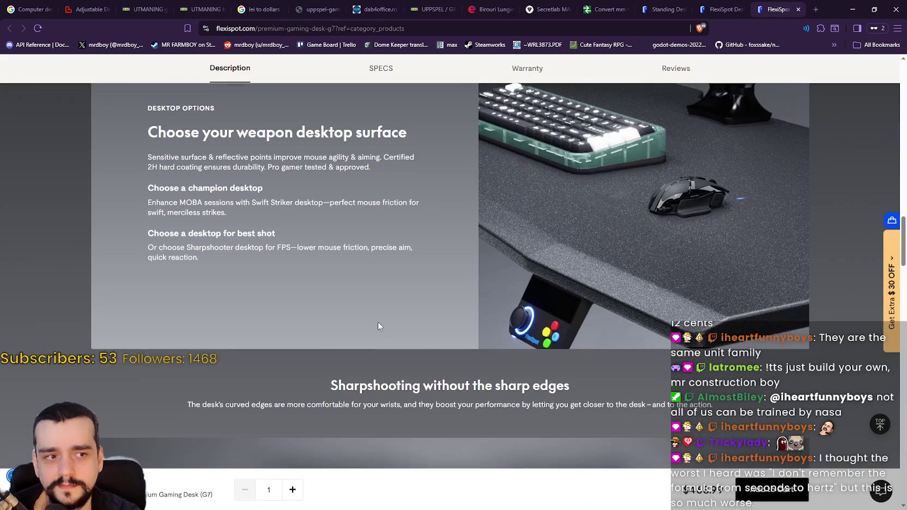
scroll(379, 326, "down", 2)
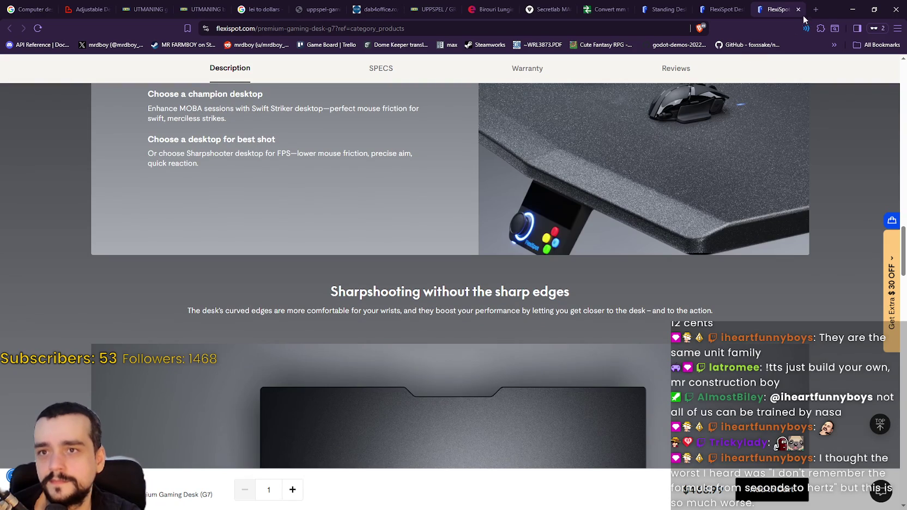
Switch through the open tabs back to the Secretlab desk page
left_click(722, 9)
left_click(690, 5)
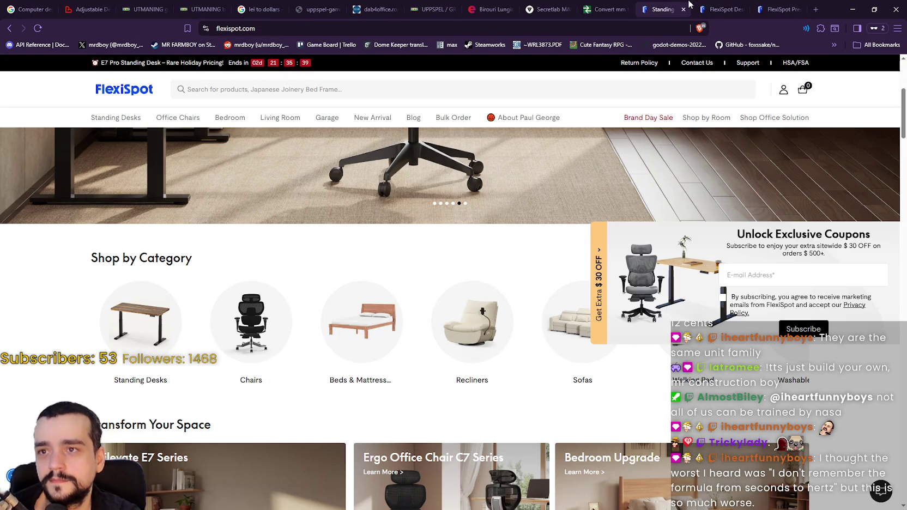
left_click(607, 7)
left_click(535, 6)
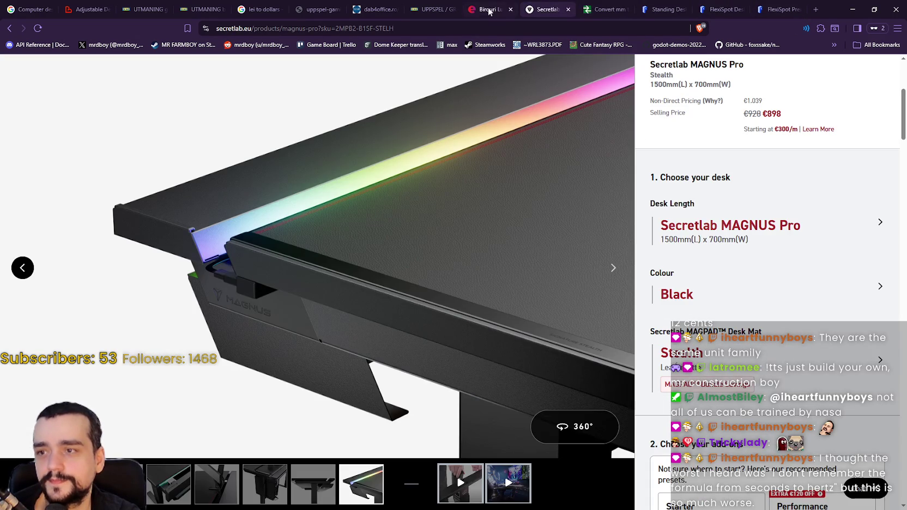
scroll(456, 315, "up", 5)
mouse_move(334, 82)
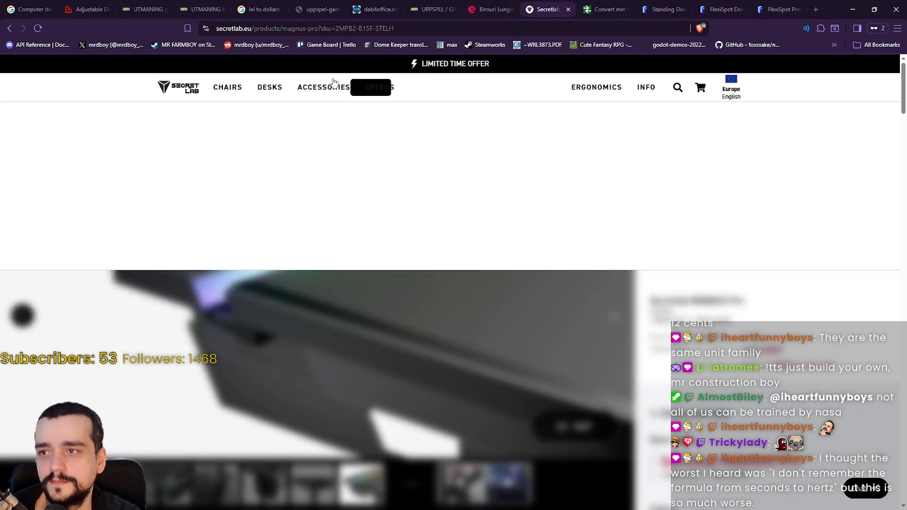
mouse_move(267, 87)
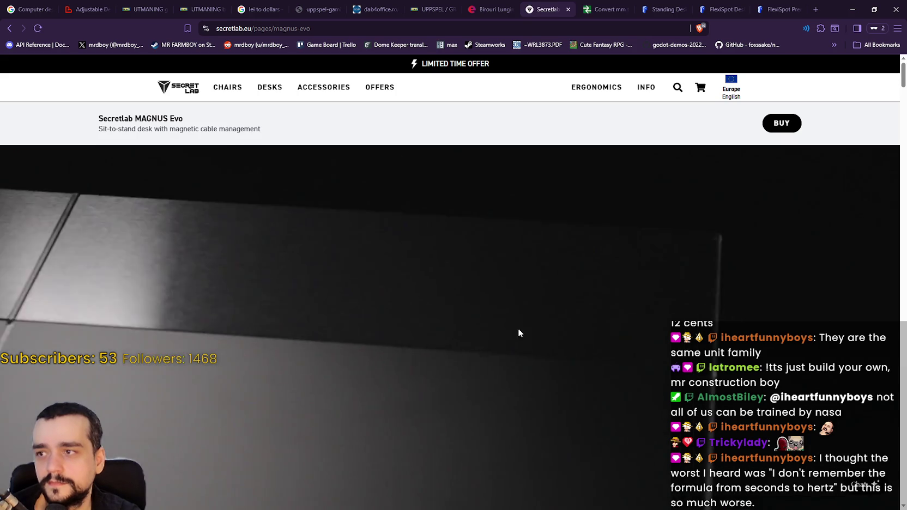
Scroll the MAGNUS Evo features to the product page showing 1504mm x 640mm at €599
scroll(477, 295, "down", 10)
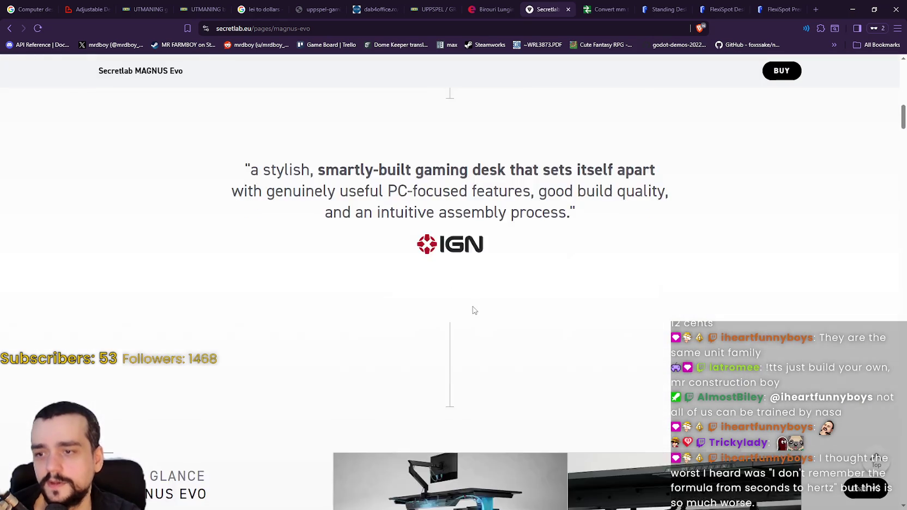
scroll(473, 310, "down", 4)
scroll(474, 308, "down", 5)
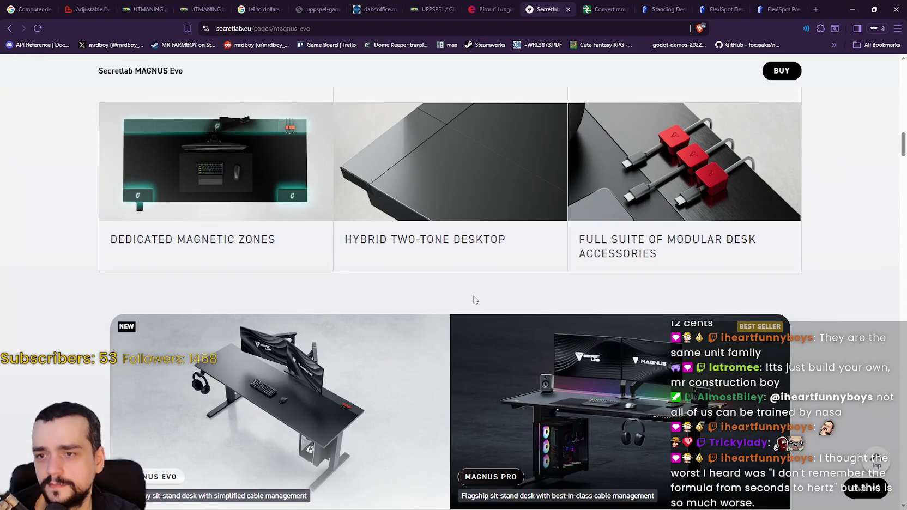
scroll(473, 297, "down", 4)
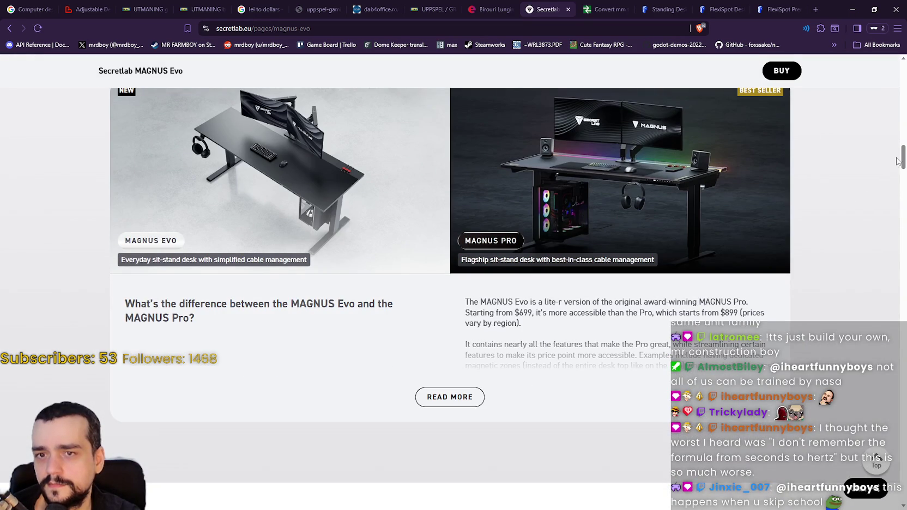
left_click_drag(899, 166, 890, 255)
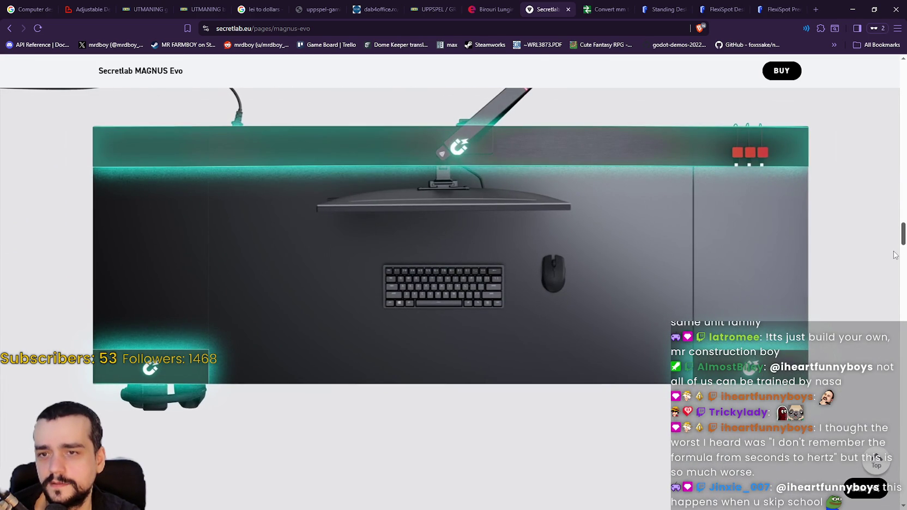
scroll(894, 257, "down", 10)
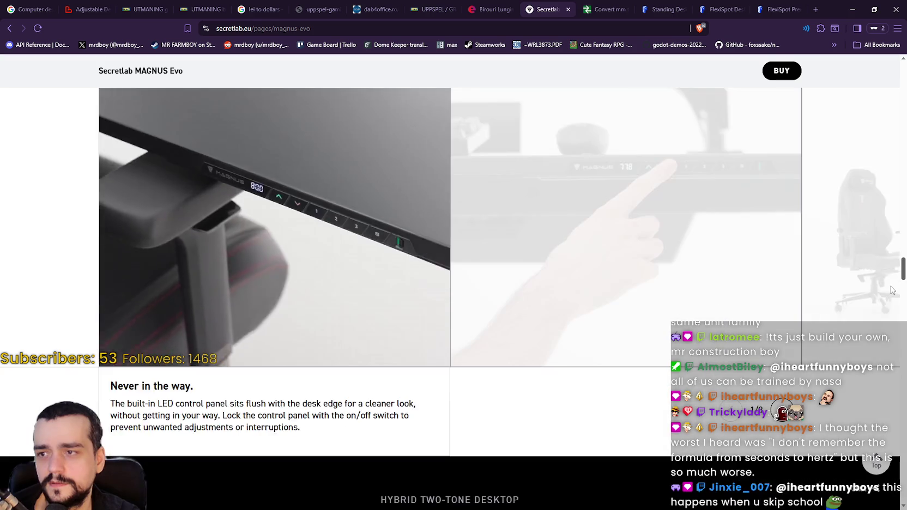
scroll(894, 270, "up", 5)
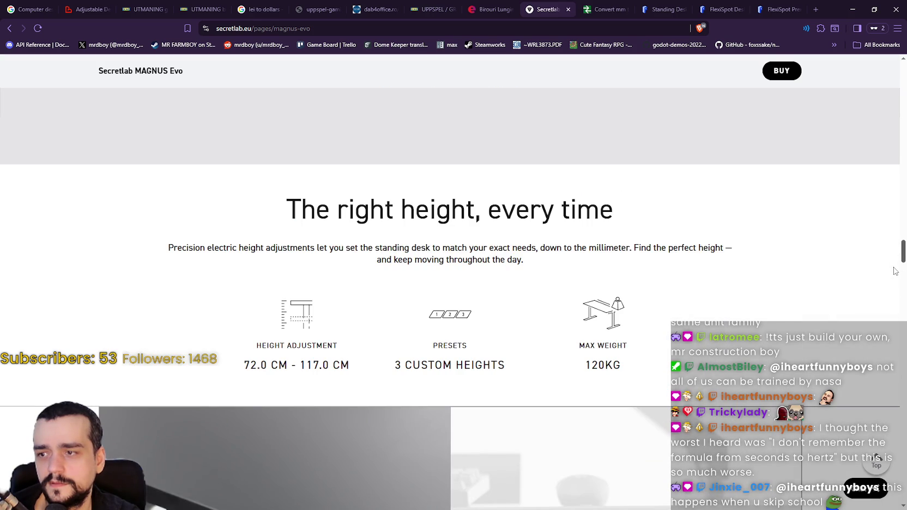
scroll(895, 271, "down", 5)
scroll(893, 294, "up", 5)
scroll(888, 333, "down", 8)
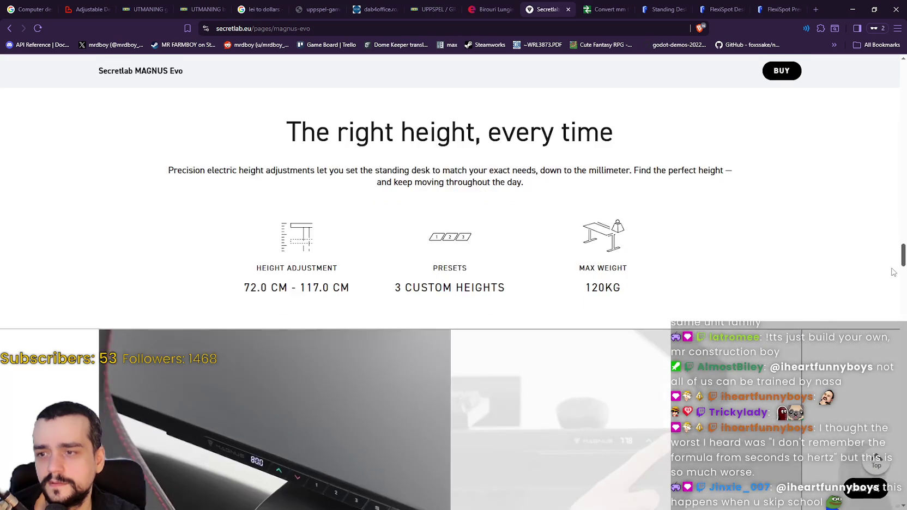
scroll(885, 360, "down", 10)
scroll(880, 88, "up", 20)
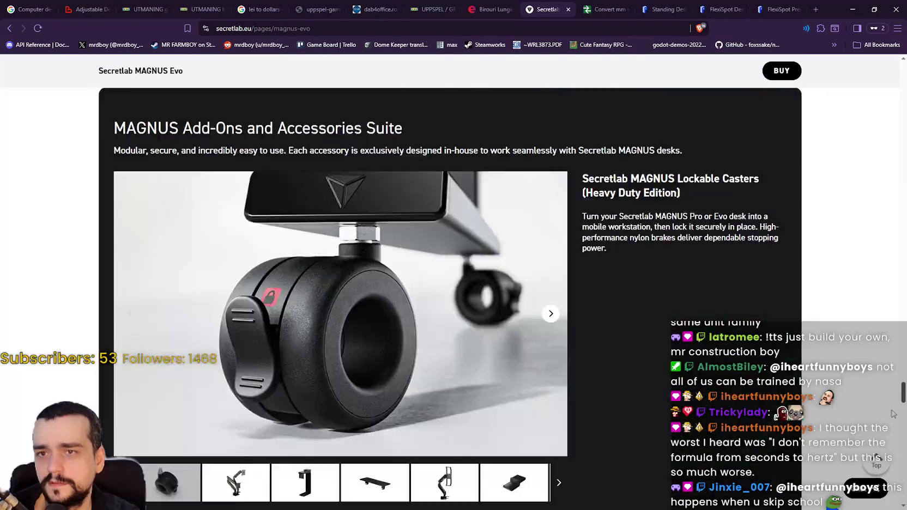
scroll(879, 88, "up", 10)
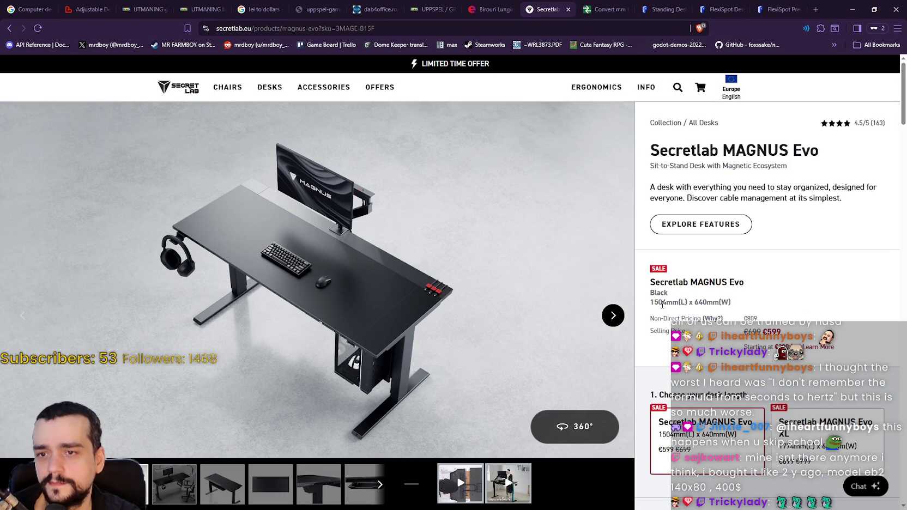
Select the 1504mm and 640mm size values and swipe the gallery to the desk-with-chair photo
double_click(665, 304)
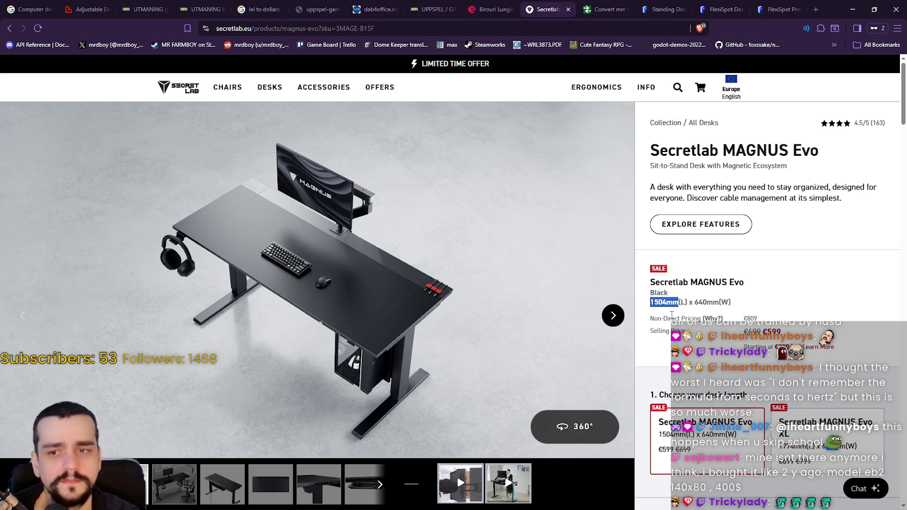
double_click(707, 302)
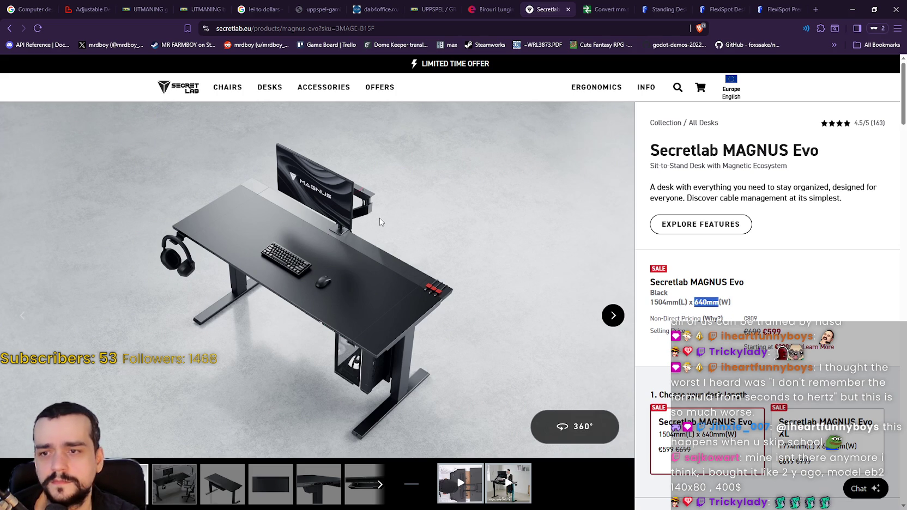
scroll(377, 216, "down", 3)
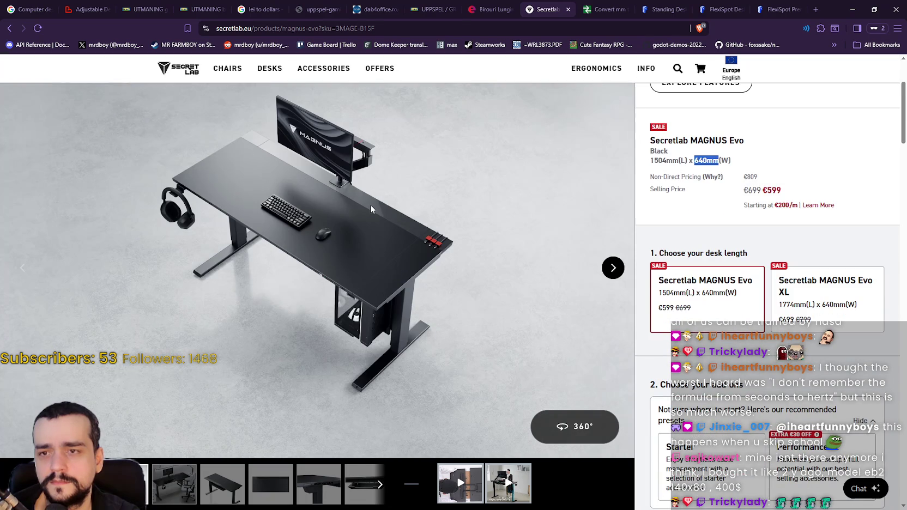
scroll(370, 208, "up", 3)
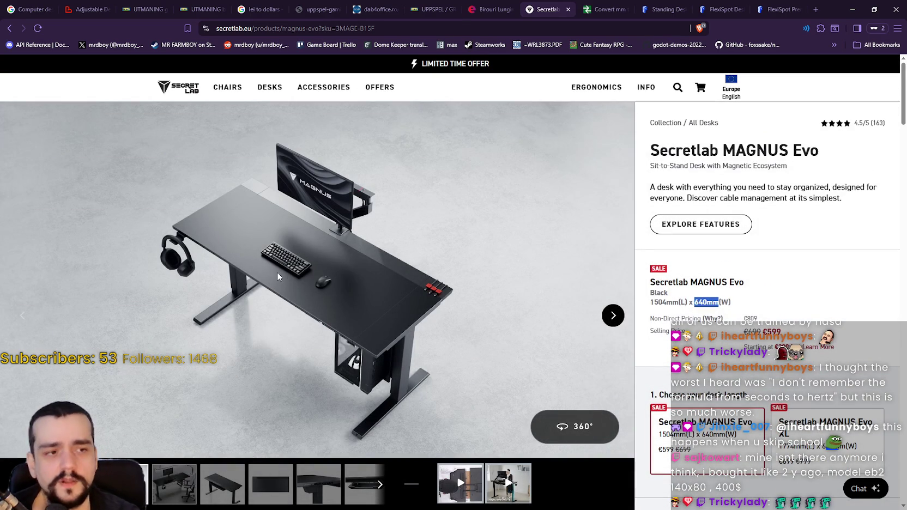
scroll(253, 266, "down", 2)
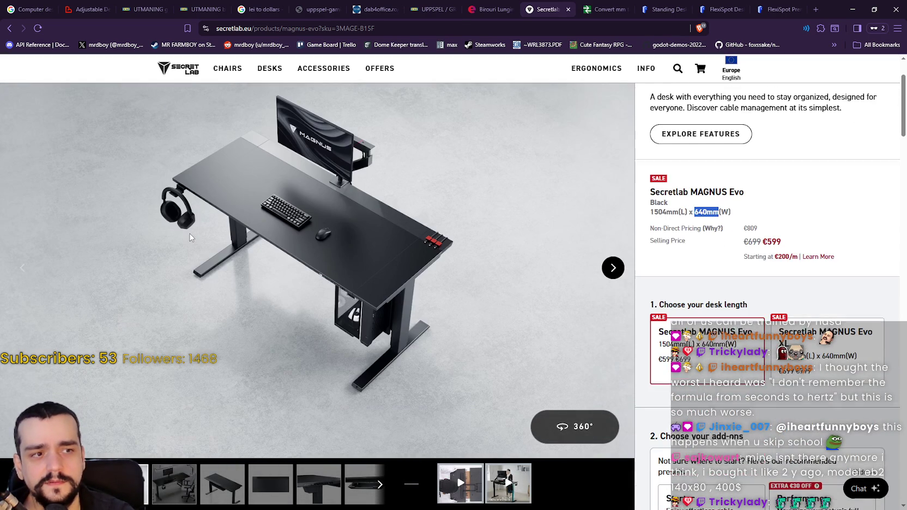
scroll(81, 207, "down", 1)
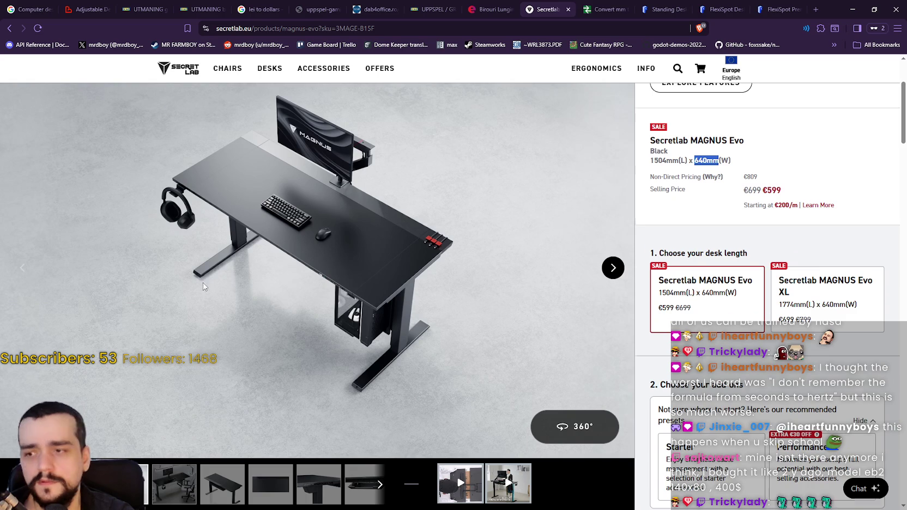
scroll(232, 347, "down", 2)
left_click_drag(321, 274, 215, 263)
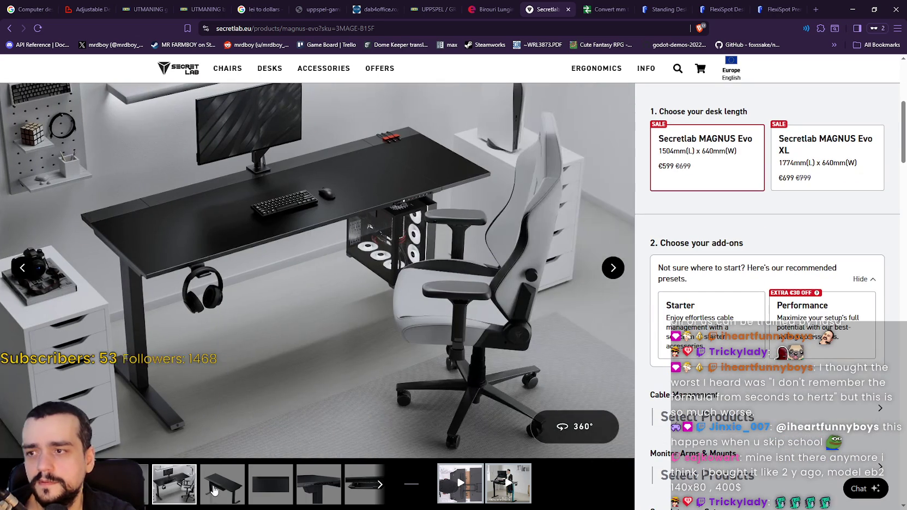
scroll(215, 263, "up", 2)
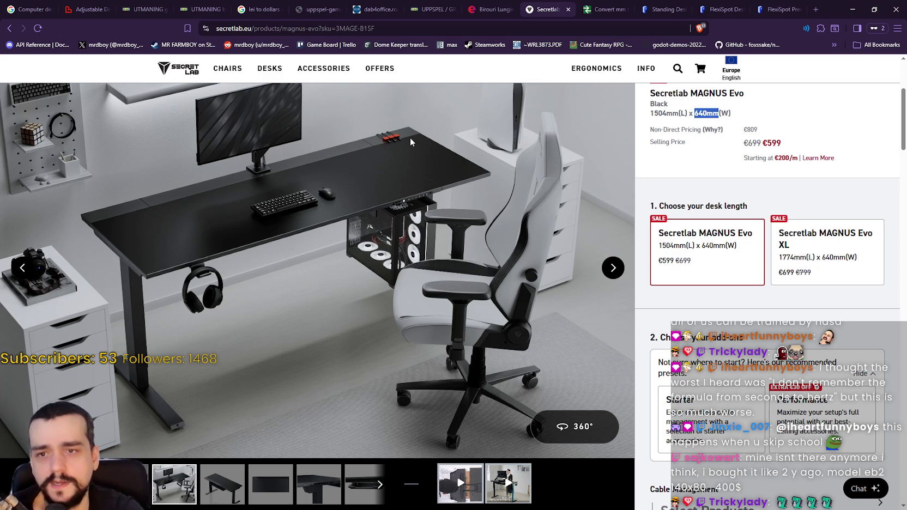
Choose the MAGNUS Evo XL (1774mm x 640mm, €699), then bring up the IKEA UTMANING page
left_click(814, 260)
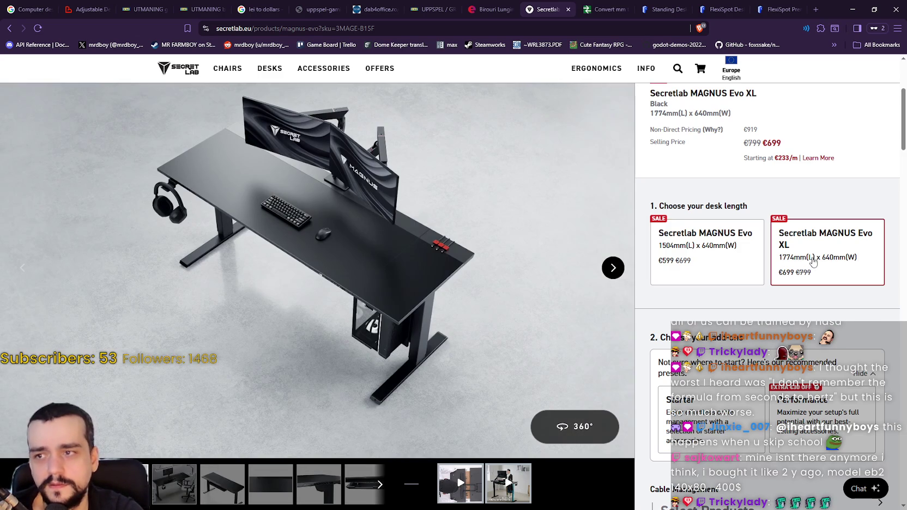
scroll(618, 229, "up", 4)
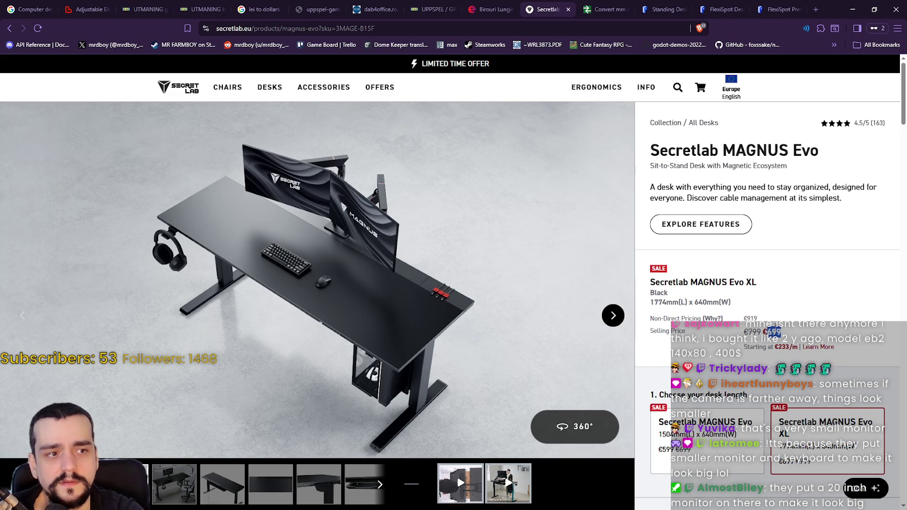
scroll(776, 328, "down", 1)
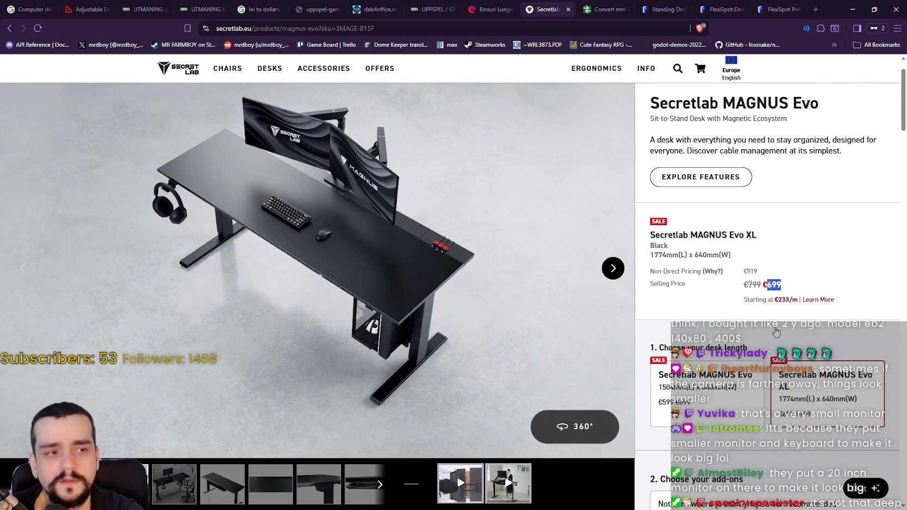
scroll(775, 331, "down", 2)
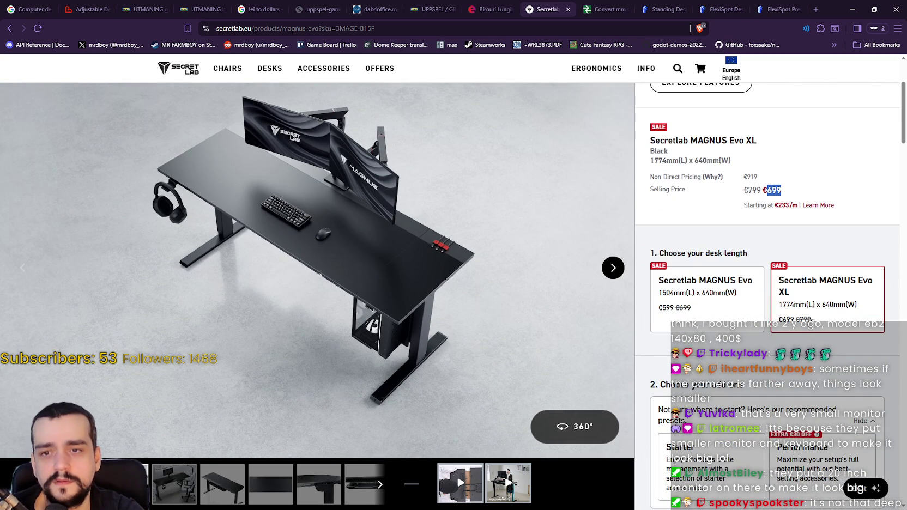
scroll(817, 320, "down", 10)
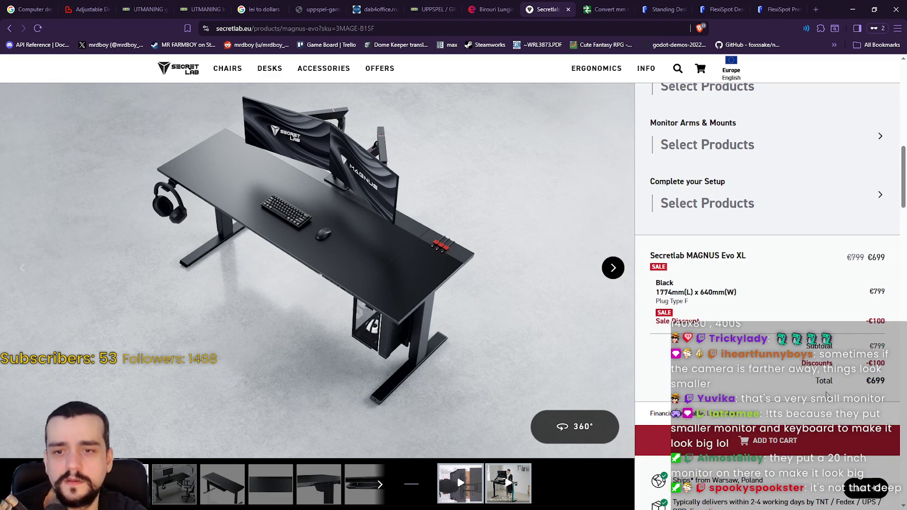
scroll(823, 392, "up", 8)
scroll(806, 380, "up", 1)
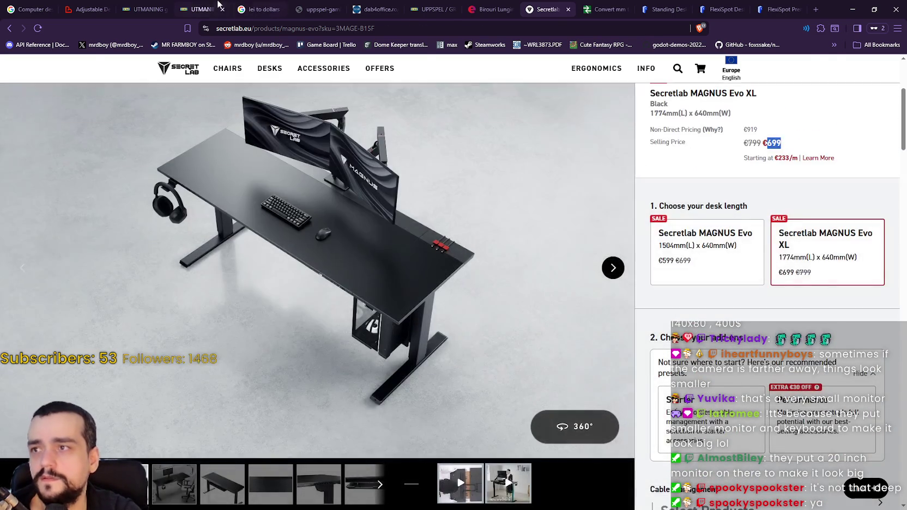
left_click(215, 8)
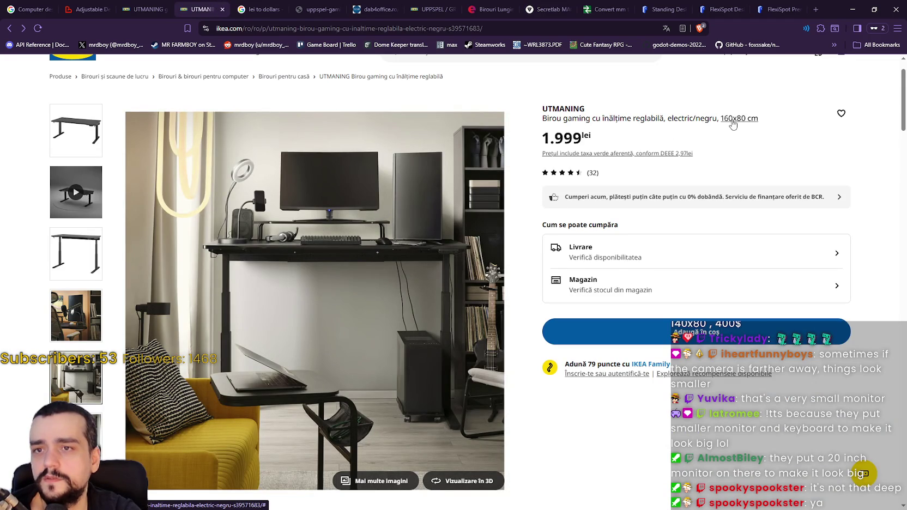
Cycle through the FlexiSpot and Birouri tabs back to the Secretlab MAGNUS Evo XL page
left_click(801, 6)
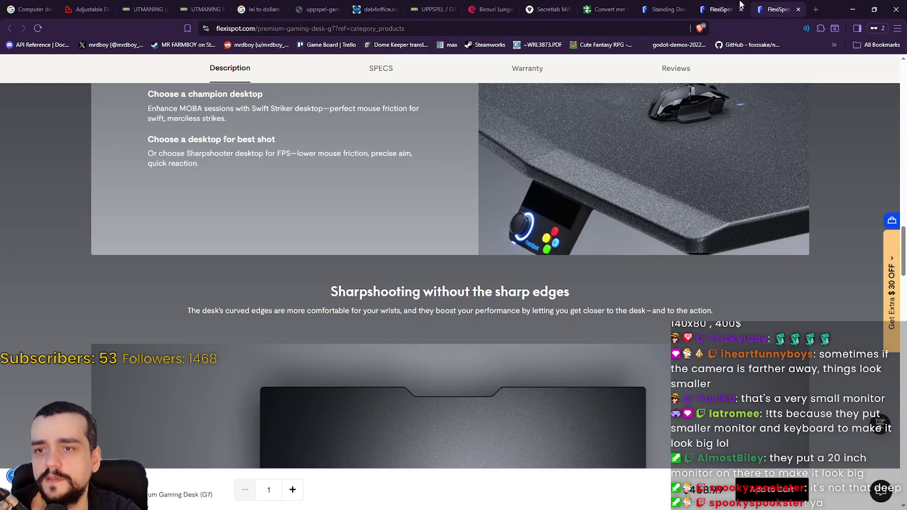
left_click(720, 9)
left_click(488, 6)
left_click(544, 8)
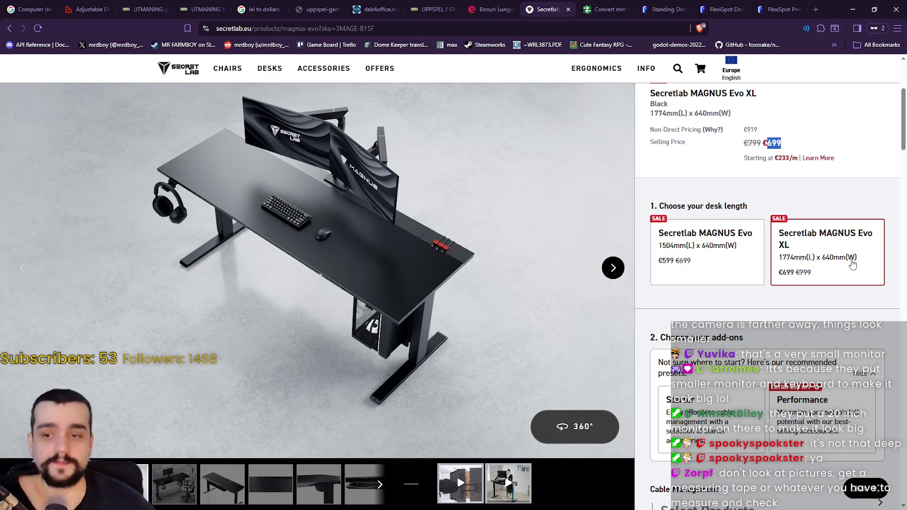
scroll(621, 176, "up", 1)
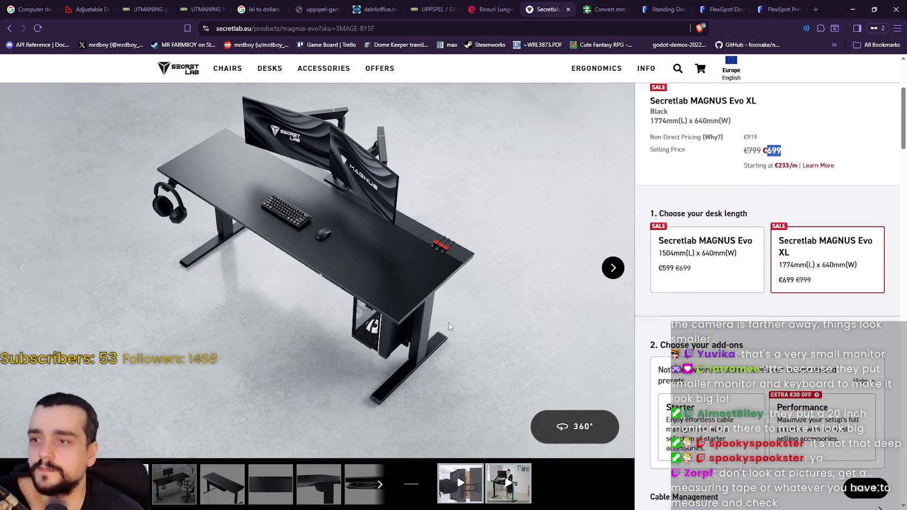
scroll(714, 255, "up", 4)
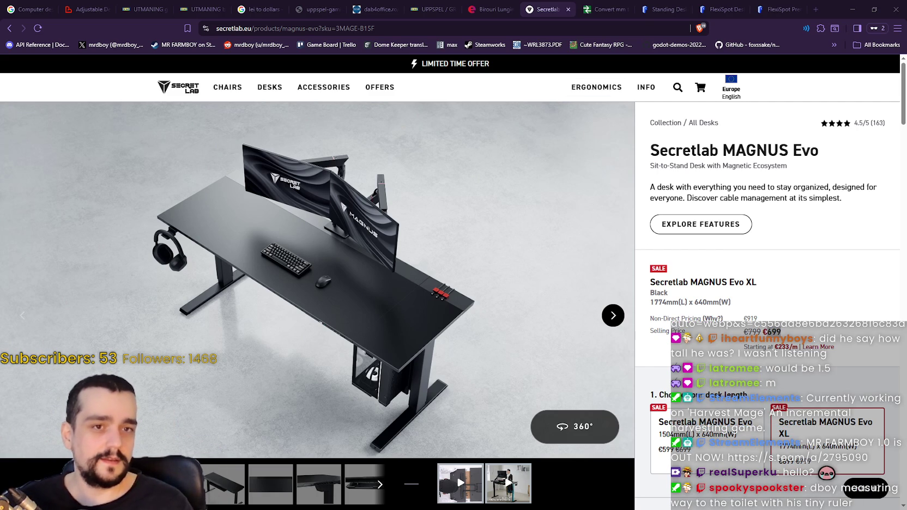
Select the Evo XL's €699 sale price, reduced from €799
double_click(774, 331)
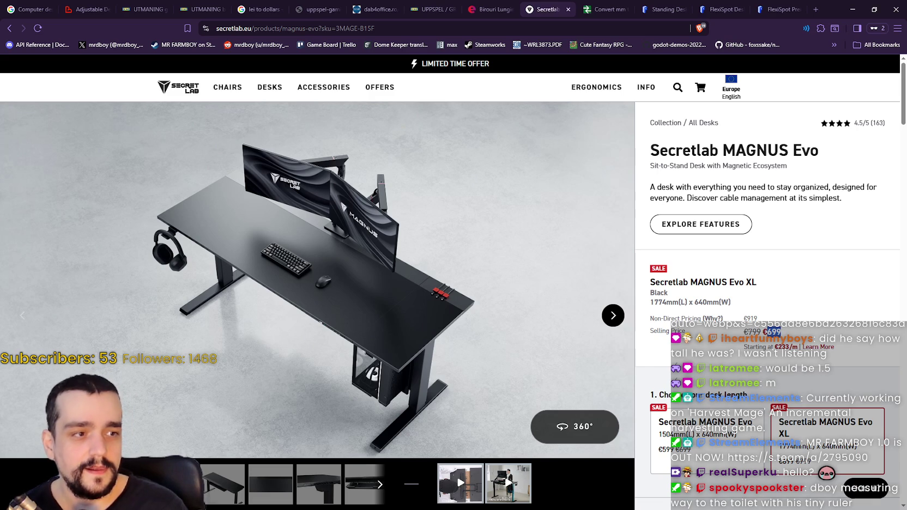